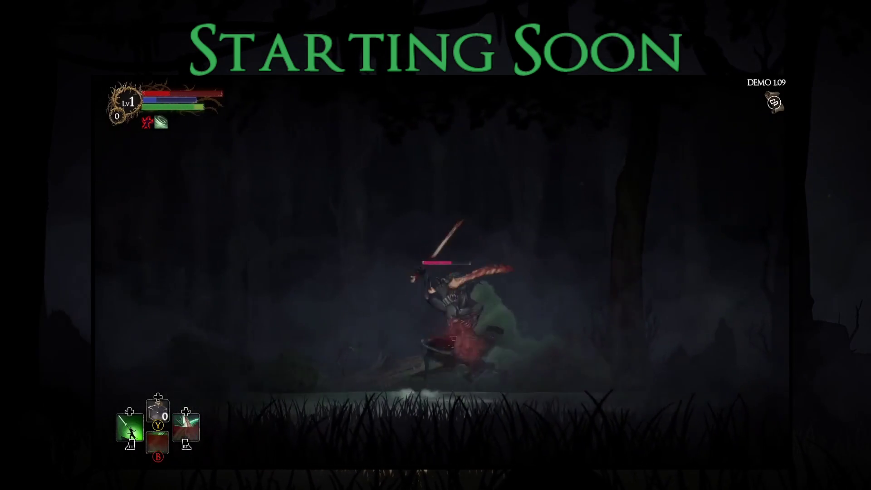
Switch from the Starting Soon stream screen to the Unity Editor window with Alt+Tab.
{"action": "key", "text": "alt+Tab"}
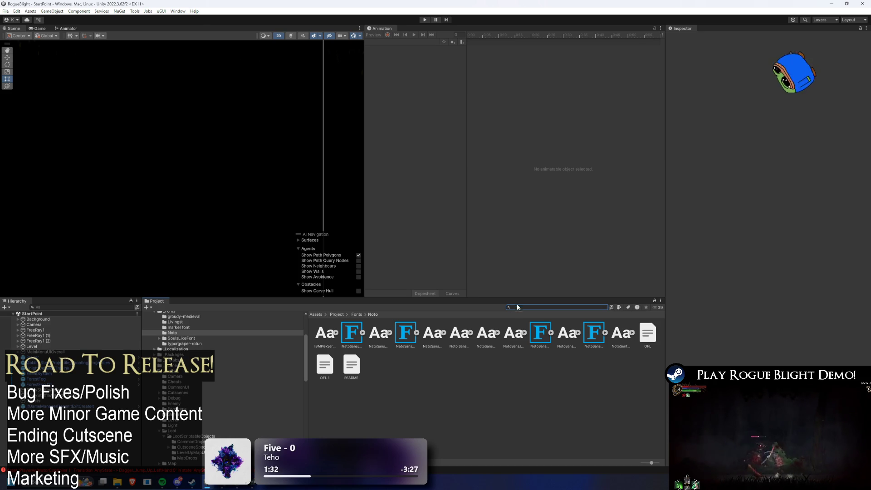
Search the Project for 'ice dagger' and bring up the Ice_Dagger_Icon asset's options.
{"action": "type", "text": "ice dagger"}
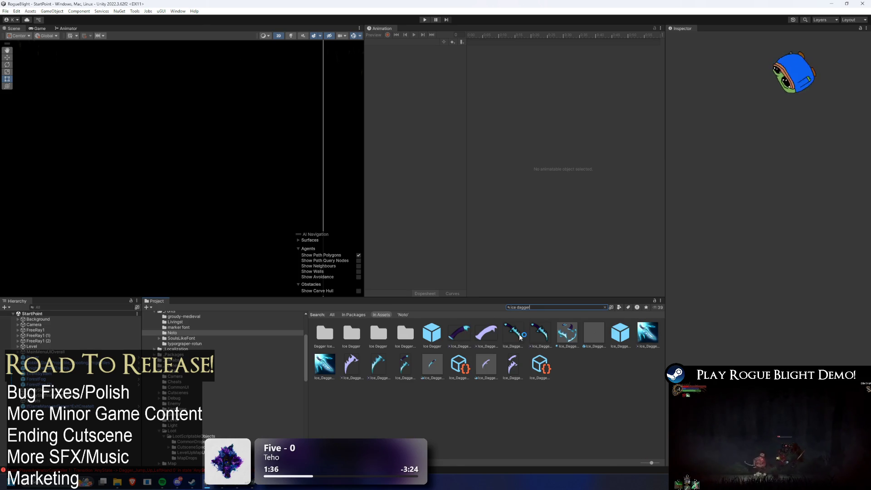
{"action": "right_click", "coordinate": [520, 337]}
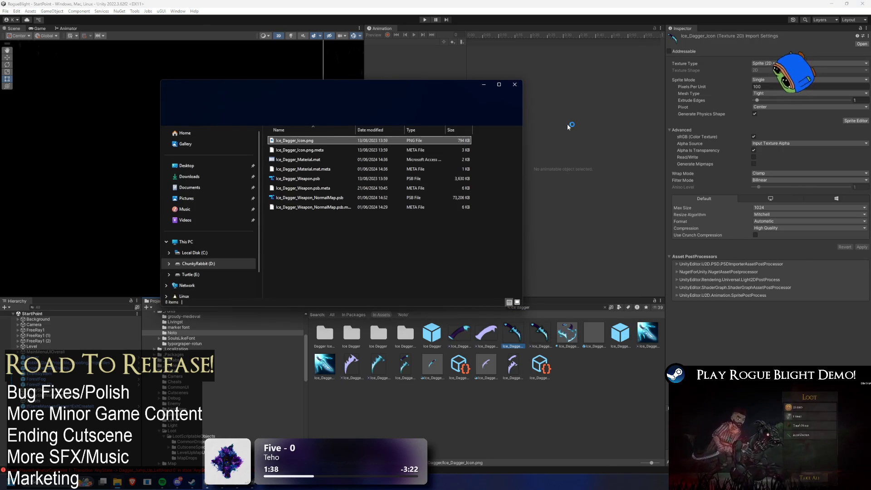
Select Ice_Dagger_Weapon.psb in the Ice Dagger folder, then go back to Unity.
{"action": "left_click", "coordinate": [319, 180]}
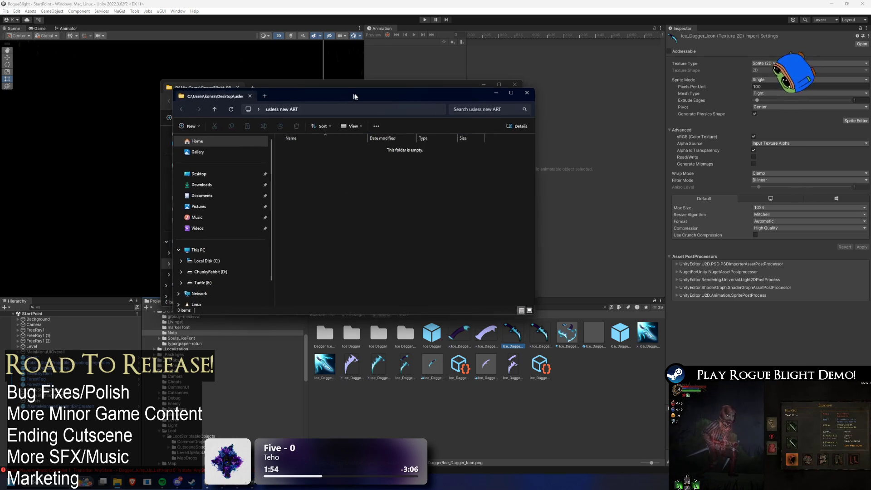
{"action": "left_click", "coordinate": [409, 259]}
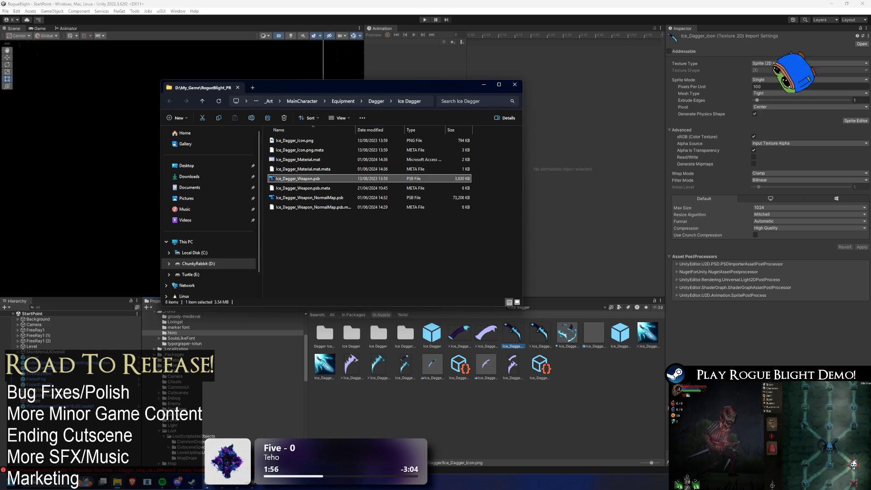
{"action": "left_click", "coordinate": [547, 308]}
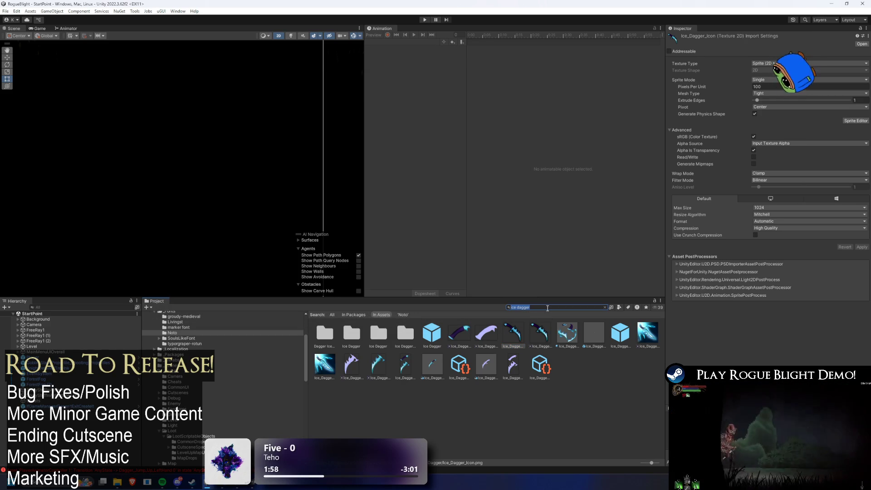
Search 'ICE SWORD', reveal the Ice Sword weapon file in Explorer, and clear the search.
{"action": "type", "text": "ICE SWORD"}
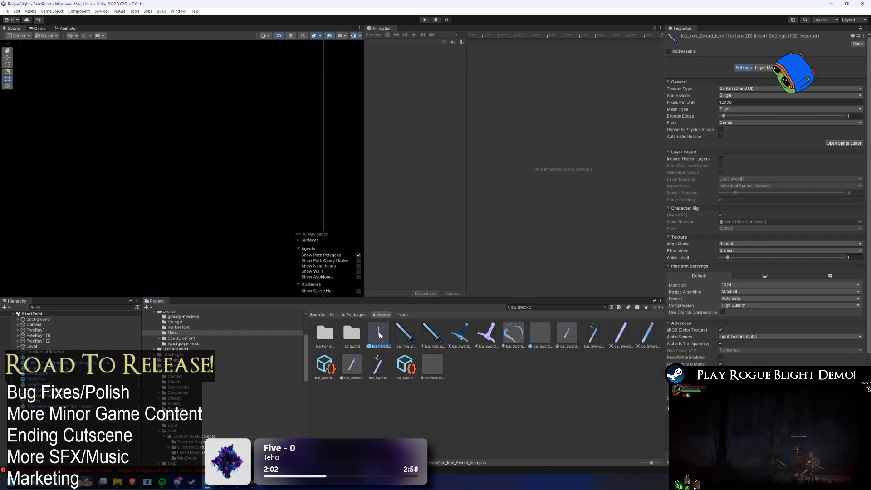
{"action": "right_click", "coordinate": [570, 336]}
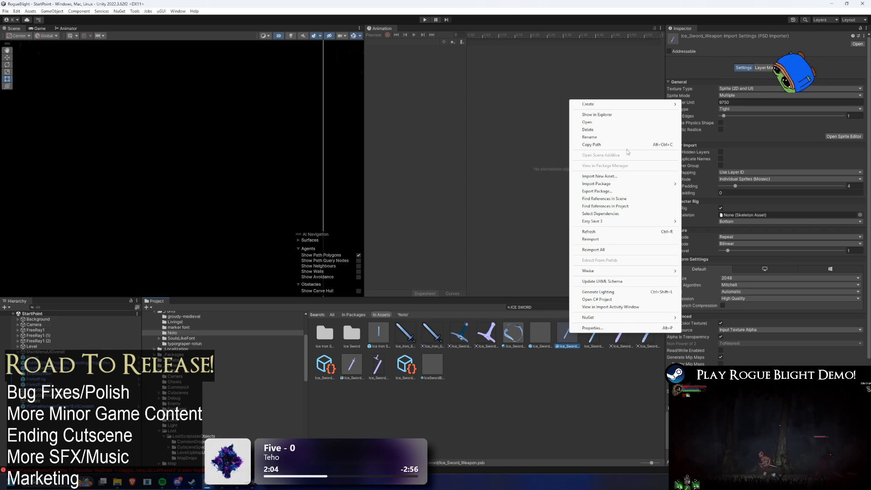
{"action": "left_click", "coordinate": [632, 113]}
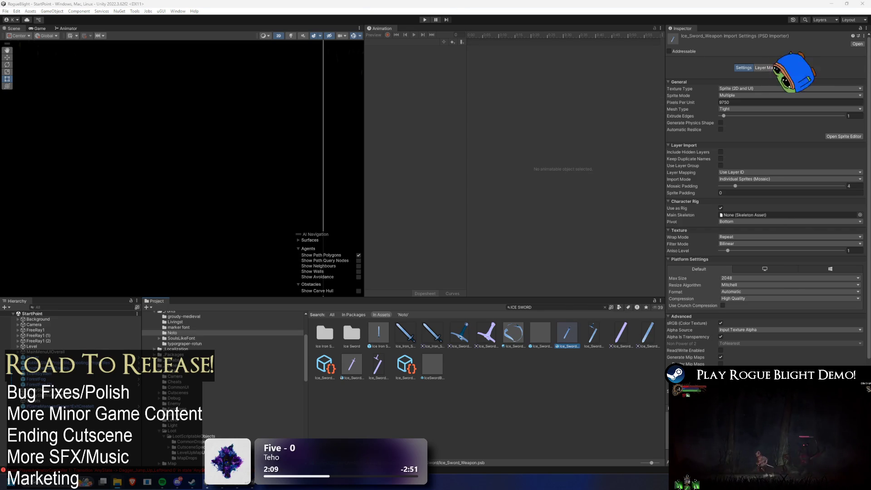
{"action": "left_click", "coordinate": [539, 307]}
{"action": "key", "text": "BackSpace"}
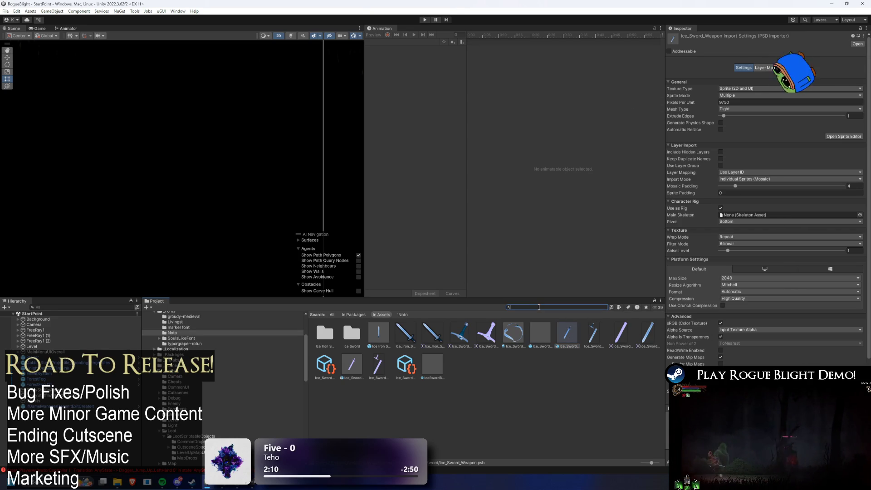
Search 'iron sword' and reveal the iron_sword sprite in File Explorer.
{"action": "type", "text": "iron sword"}
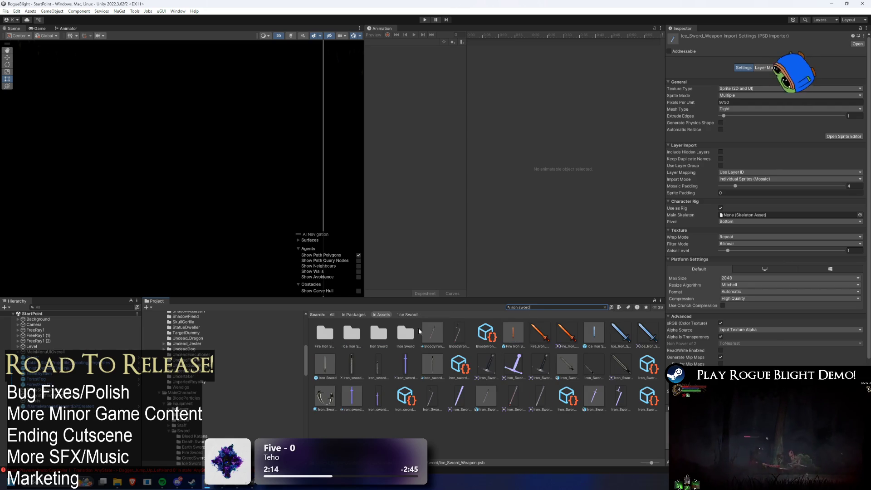
{"action": "right_click", "coordinate": [352, 366]}
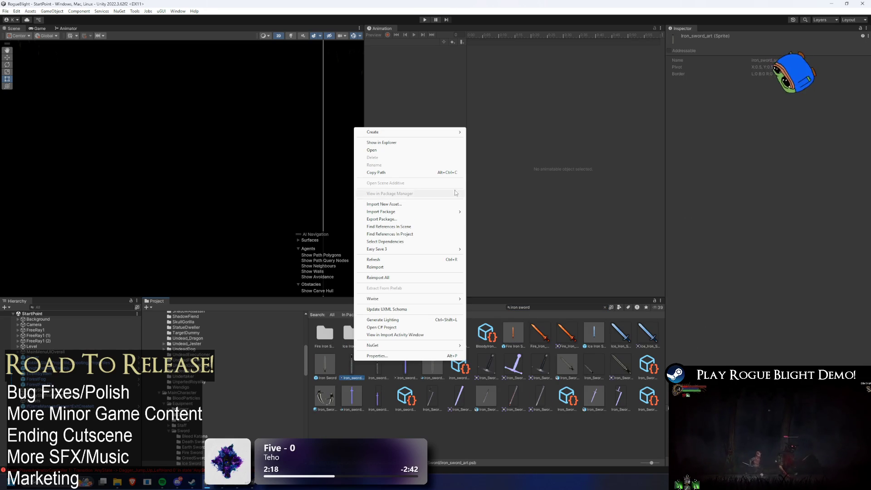
{"action": "left_click", "coordinate": [413, 143]}
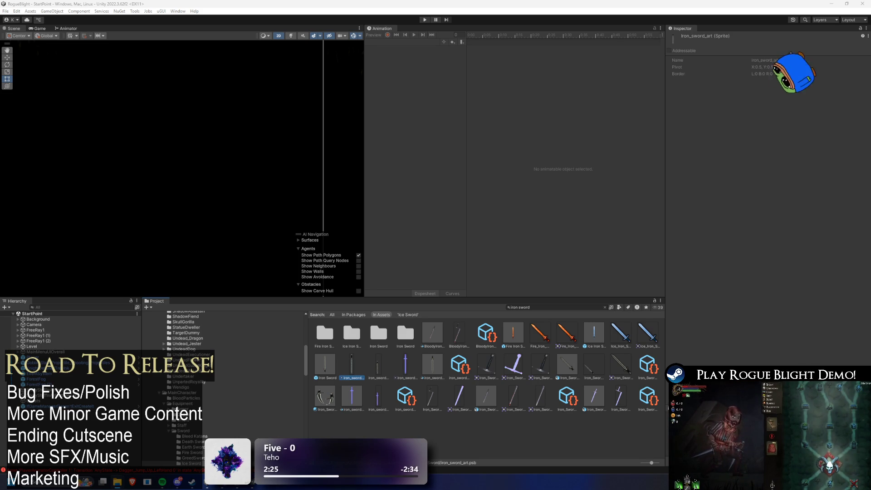
Search 'iron dagger', view iron_dagger_art's import settings, reveal it in Explorer, then clear the search.
{"action": "left_click", "coordinate": [570, 306]}
{"action": "type", "text": "iron dagger"}
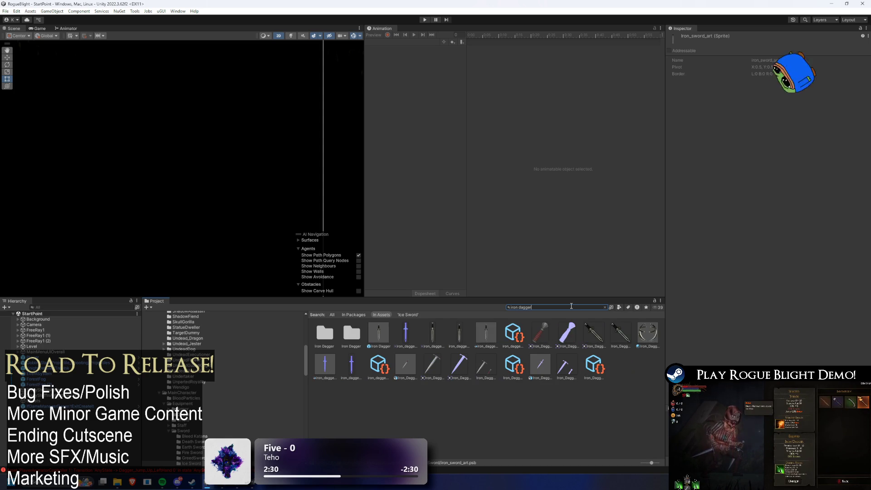
{"action": "left_click", "coordinate": [437, 335]}
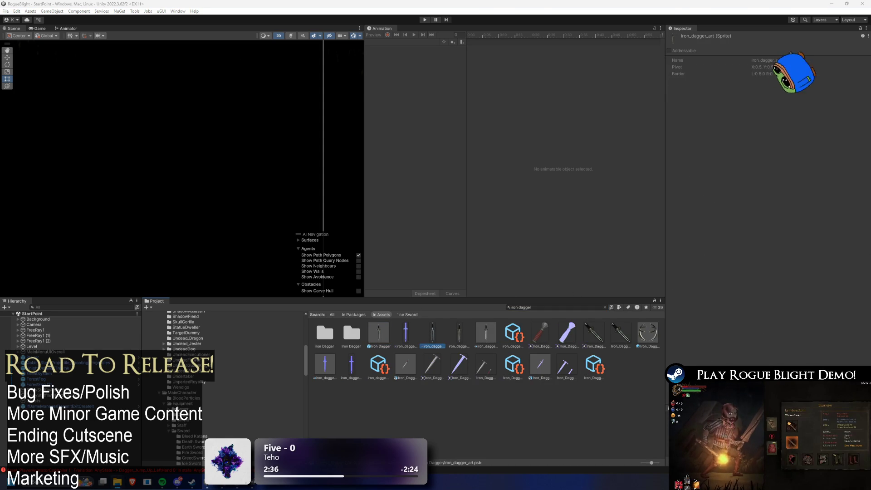
{"action": "left_click", "coordinate": [483, 330]}
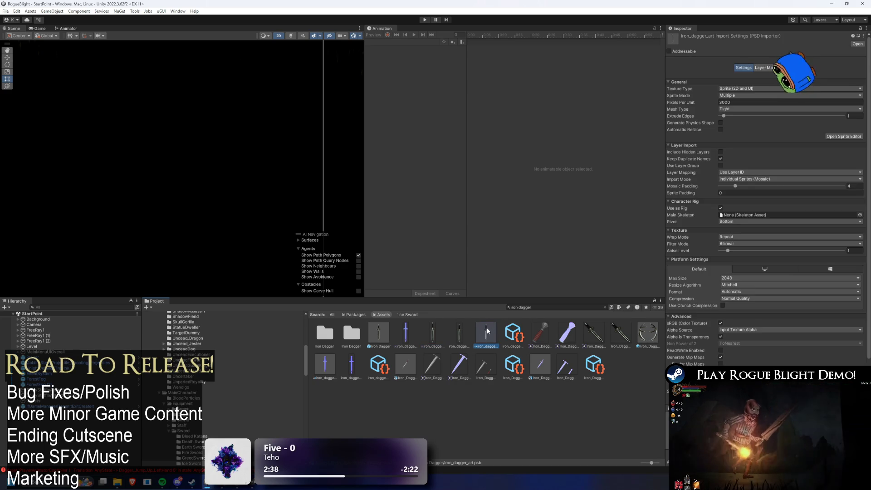
{"action": "right_click", "coordinate": [486, 331]}
{"action": "left_click", "coordinate": [553, 112]}
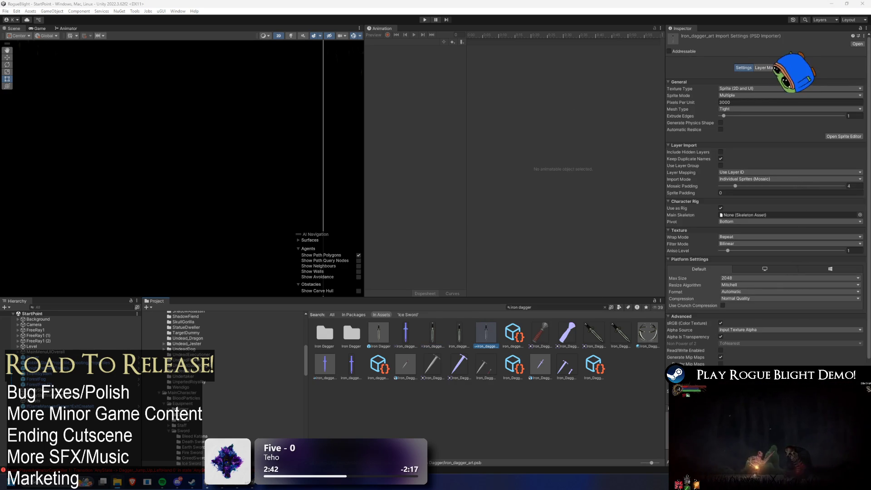
{"action": "left_click", "coordinate": [579, 308]}
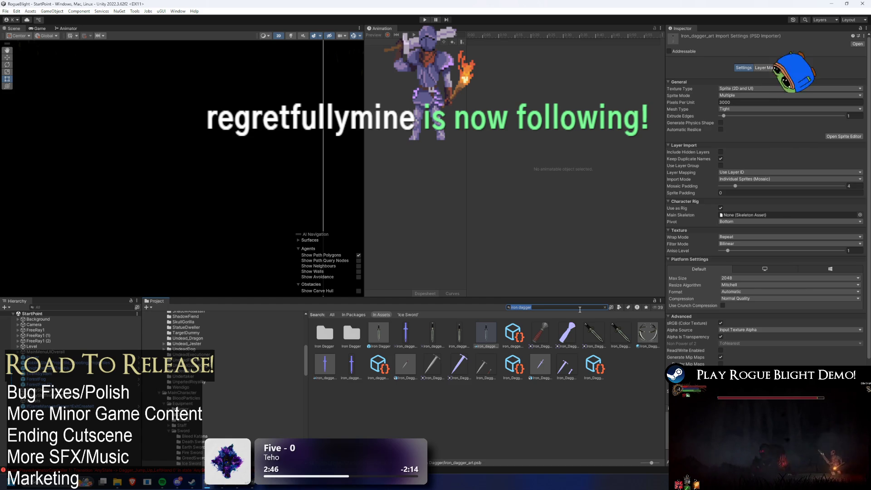
{"action": "key", "text": "BackSpace"}
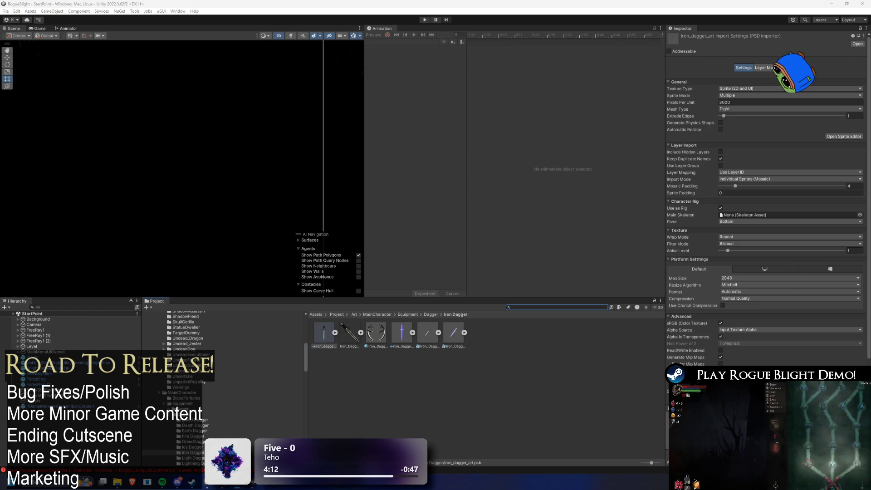
Bring up the Windows notification and calendar panel.
{"action": "key", "text": "super+n"}
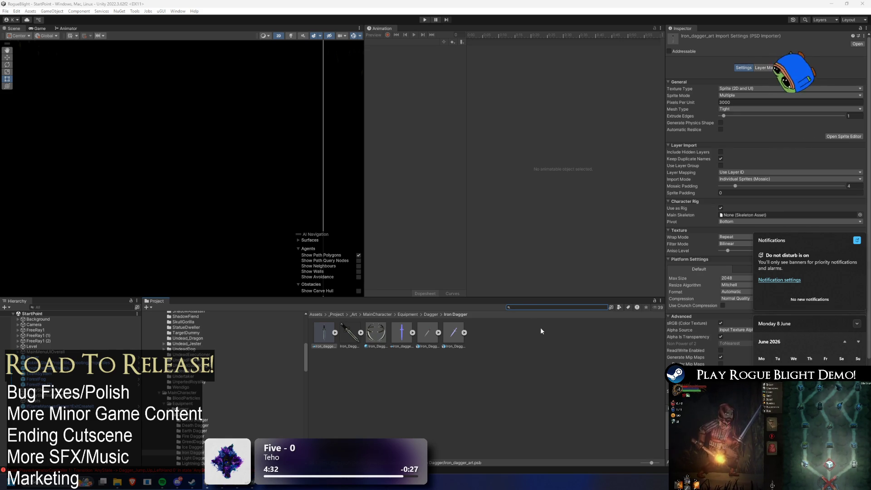
{"action": "left_click", "coordinate": [528, 306]}
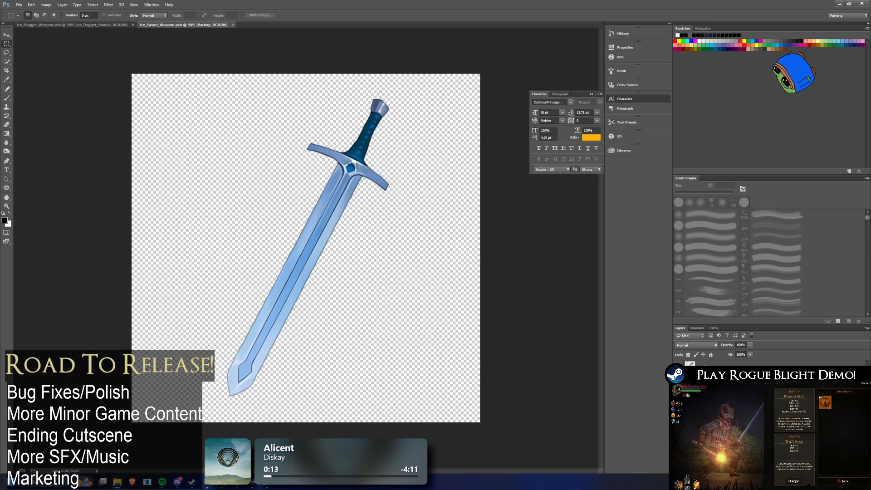
Open iron_dagger_art.psb and compare it with the iron sword, Ice Sword and Ice Dagger documents.
{"action": "double_click", "coordinate": [689, 362]}
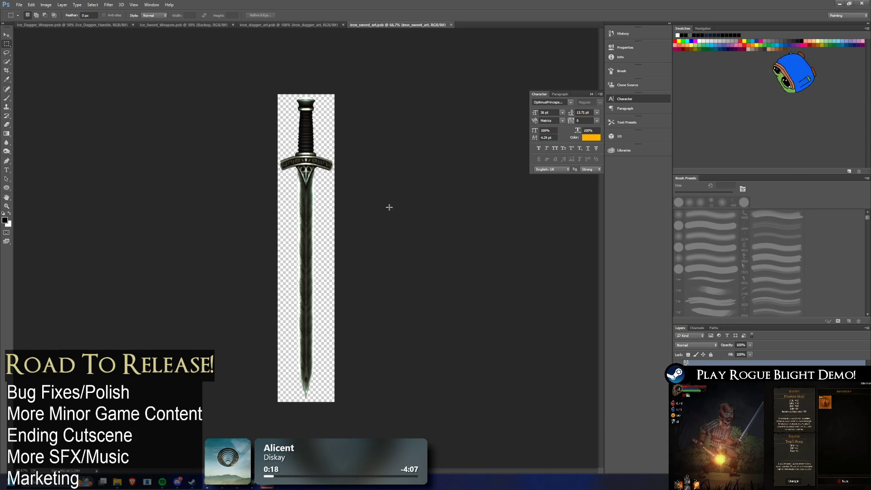
{"action": "left_click", "coordinate": [299, 25]}
{"action": "left_click", "coordinate": [369, 25]}
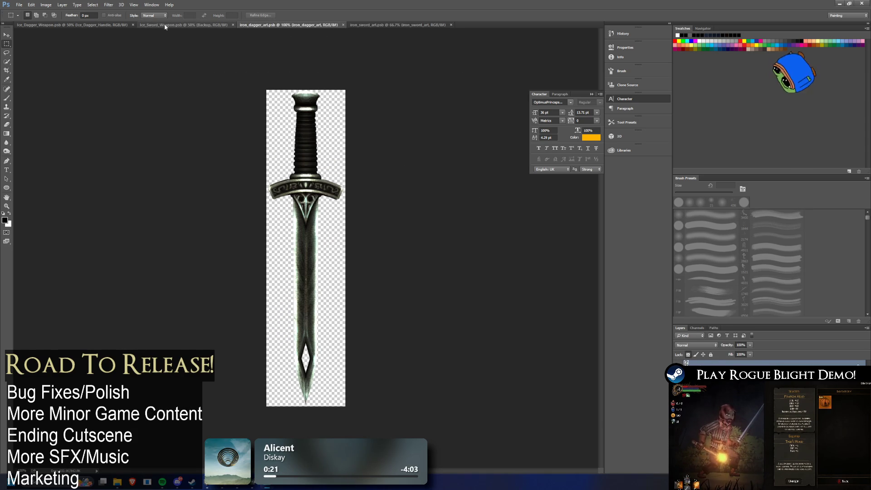
{"action": "left_click", "coordinate": [164, 24]}
{"action": "left_click", "coordinate": [96, 26]}
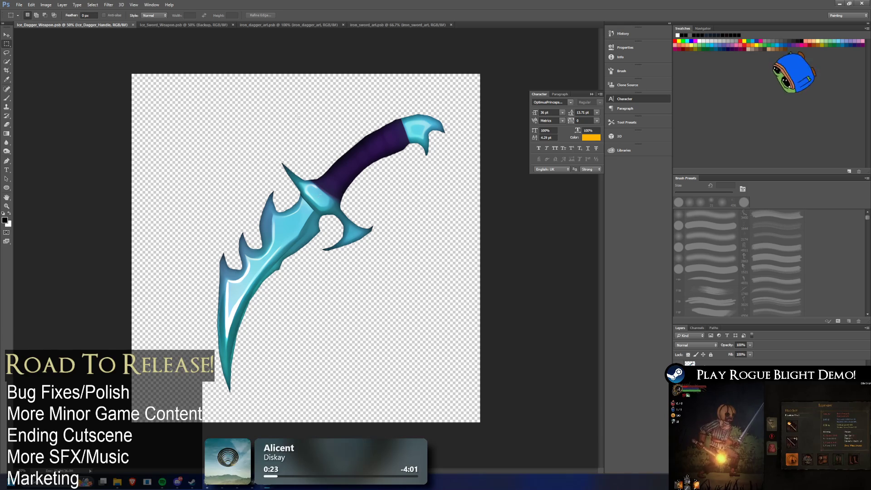
{"action": "scroll", "coordinate": [346, 185], "scroll_direction": "down", "scroll_amount": 2}
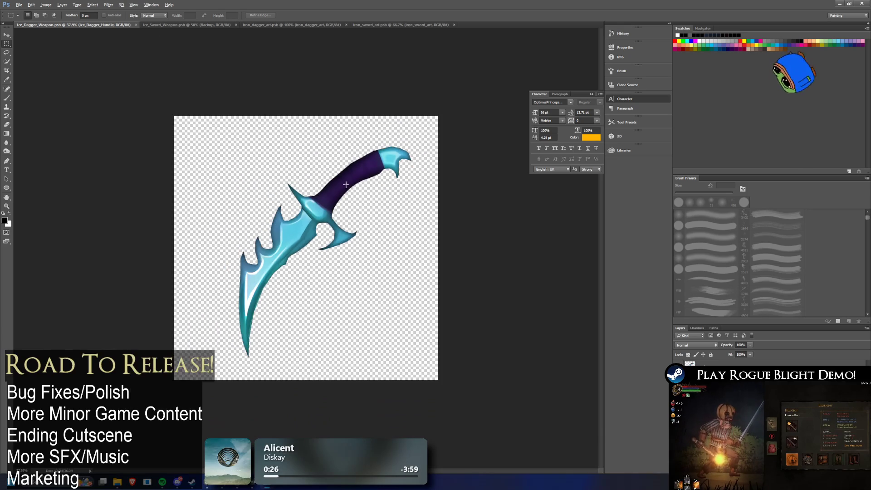
{"action": "left_click", "coordinate": [184, 25]}
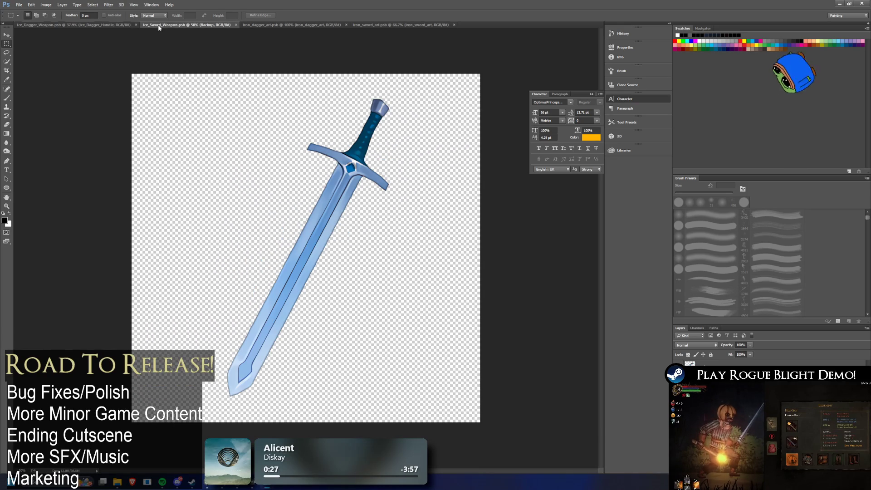
{"action": "left_click", "coordinate": [309, 25]}
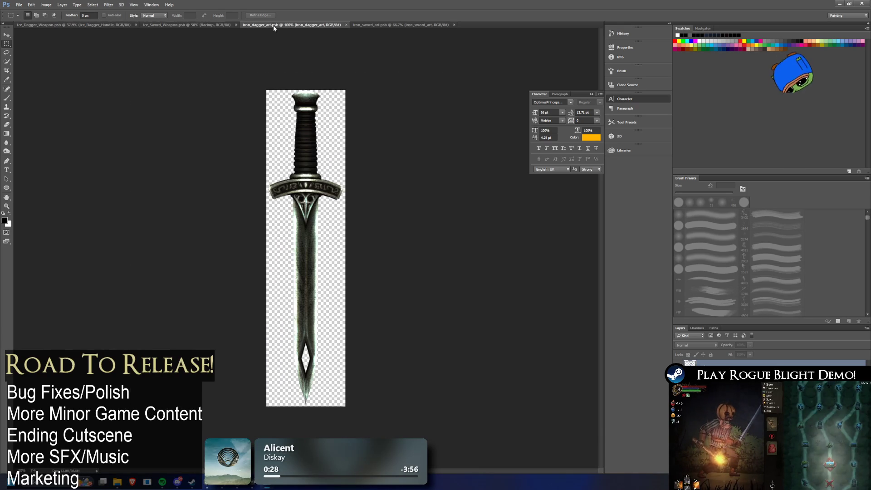
{"action": "left_click", "coordinate": [408, 25]}
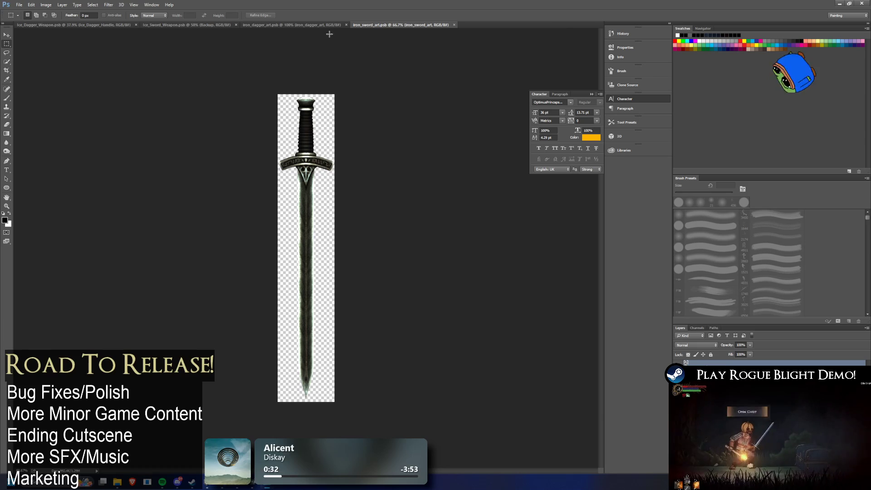
{"action": "left_click", "coordinate": [198, 25]}
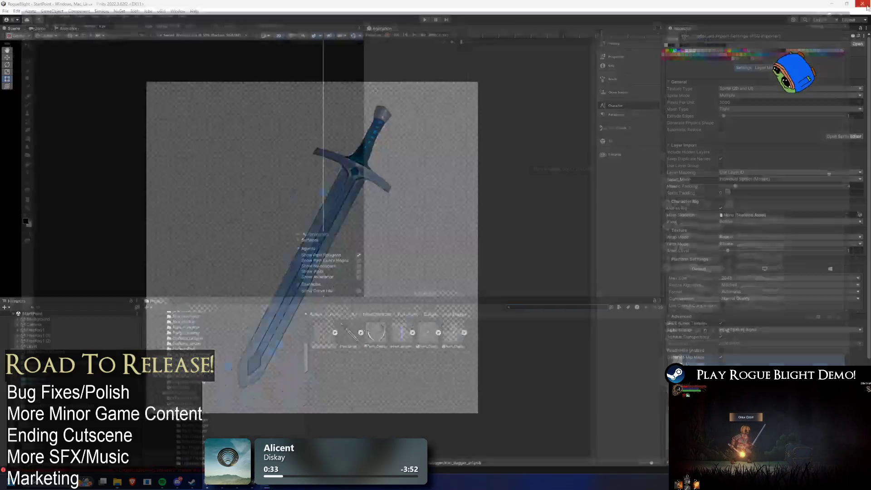
Switch from Photoshop back to the Unity Editor with Alt+Tab.
{"action": "key", "text": "alt+Tab"}
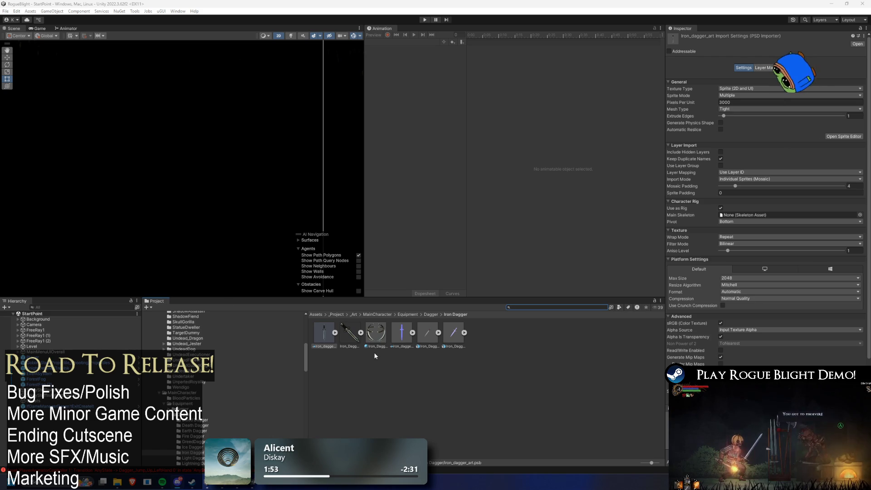
Check Iron_Dagger_Weapon's import settings, then search 'TODO' and open the TODO asset in Visual Studio.
{"action": "left_click", "coordinate": [432, 335]}
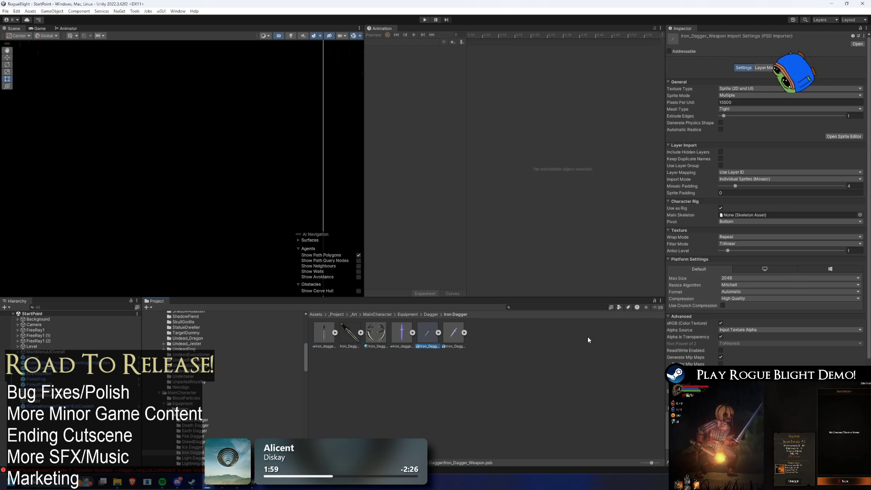
{"action": "left_click", "coordinate": [545, 307]}
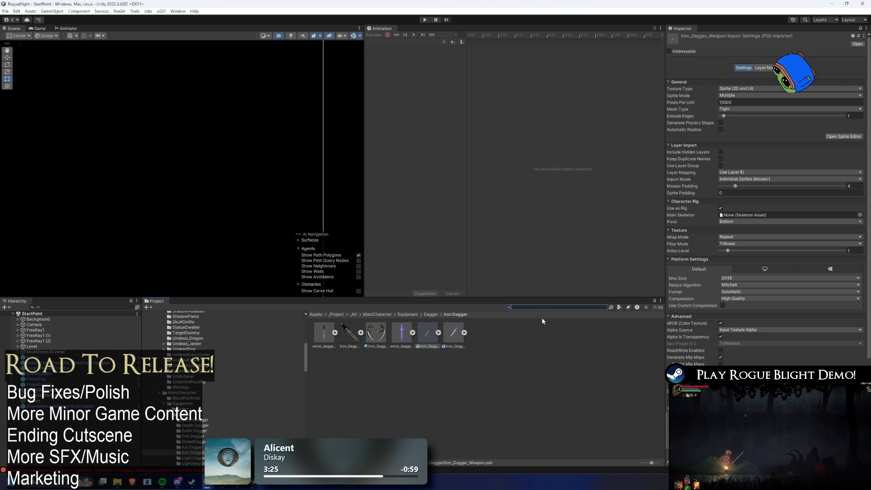
{"action": "type", "text": "TODO"}
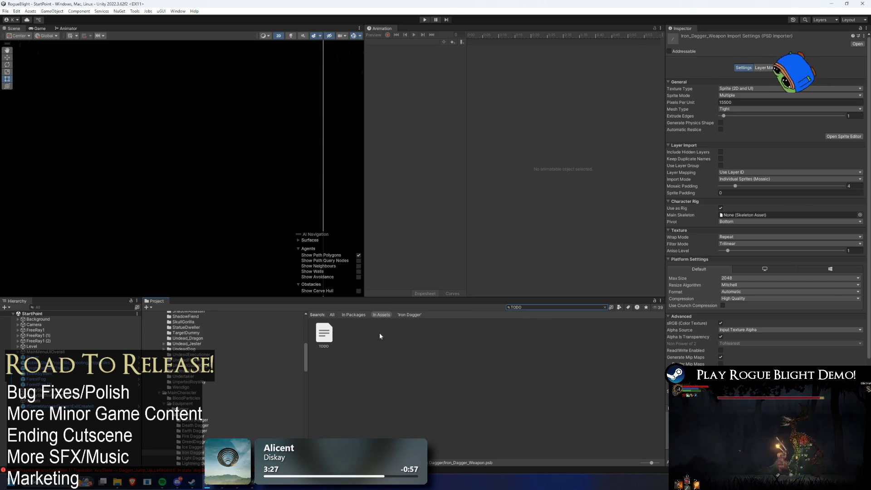
{"action": "left_click", "coordinate": [324, 335]}
{"action": "double_click", "coordinate": [324, 336]}
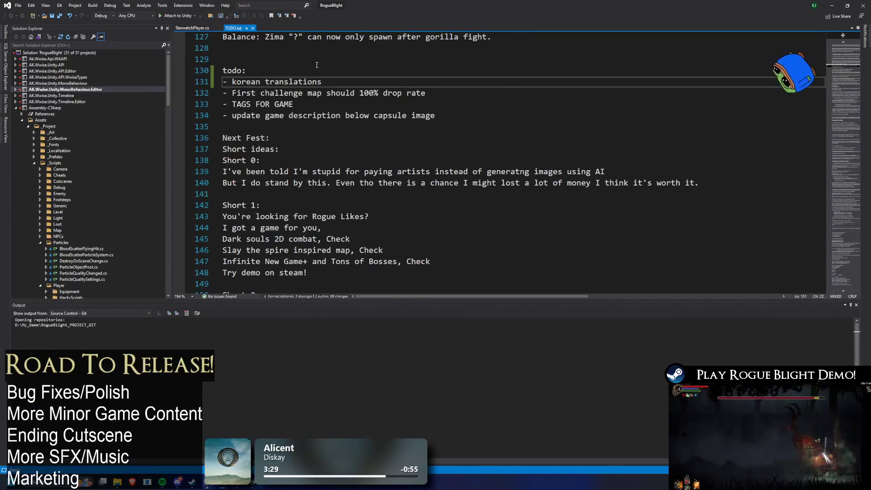
{"action": "scroll", "coordinate": [365, 115], "scroll_direction": "up", "scroll_amount": 2}
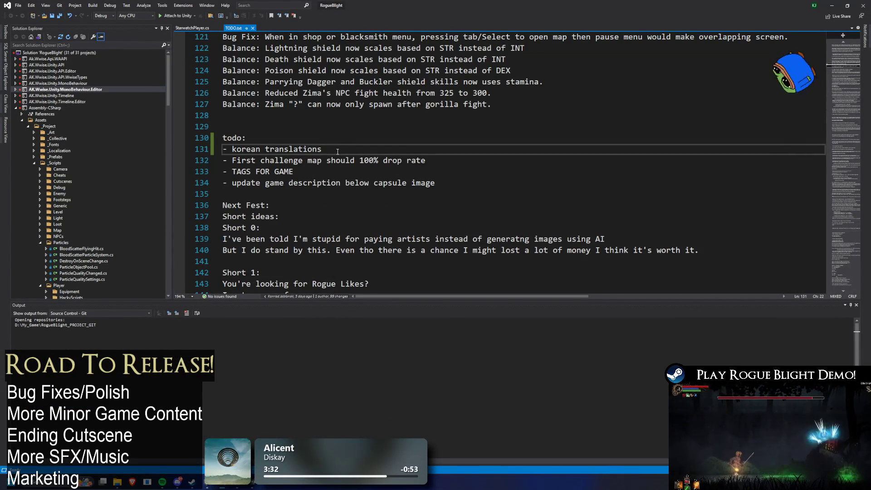
{"action": "left_click_drag", "start_coordinate": [323, 149], "coordinate": [224, 150]}
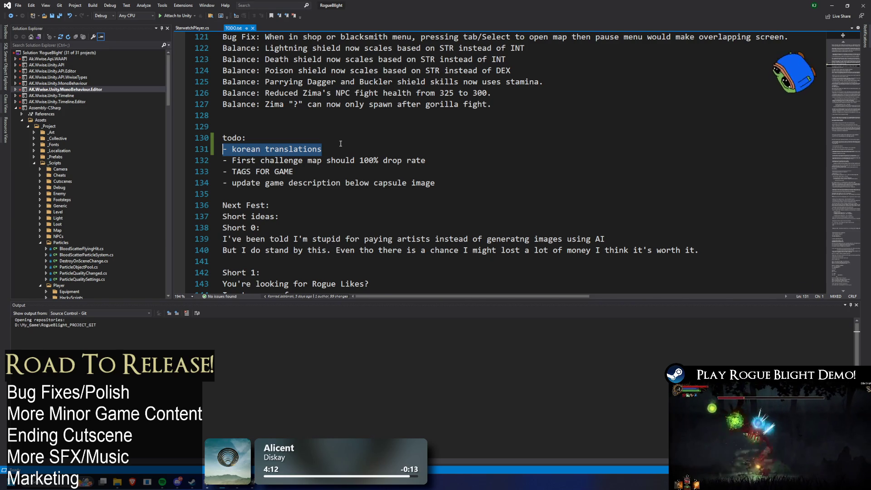
{"action": "key", "text": "super"}
{"action": "type", "text": "steam"}
{"action": "key", "text": "Return"}
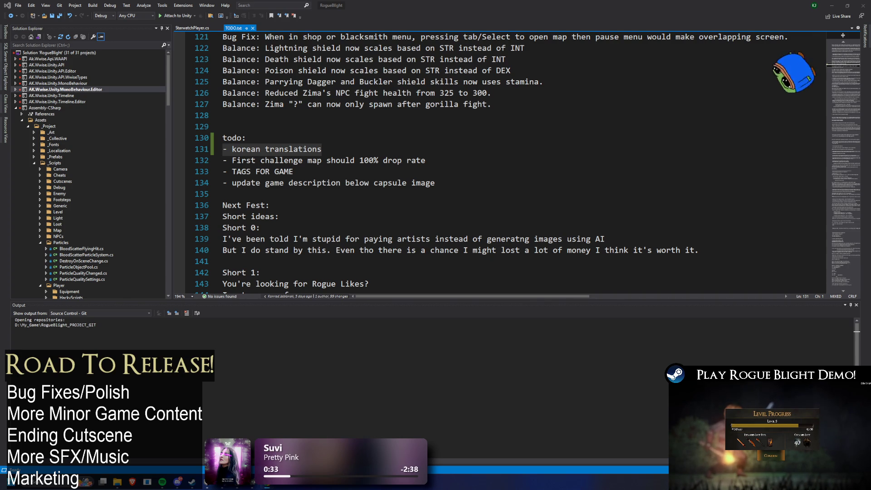
{"action": "left_click", "coordinate": [500, 139]}
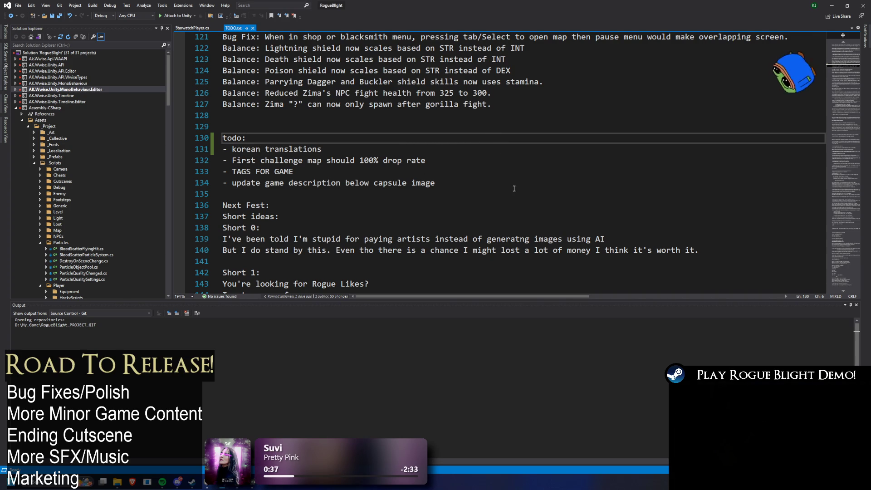
Read through TODO.txt down to the TODO- section, then minimize Visual Studio.
{"action": "mouse_move", "coordinate": [263, 183]}
{"action": "left_mouse_down"}
{"action": "mouse_move", "coordinate": [402, 183]}
{"action": "mouse_move", "coordinate": [295, 172]}
{"action": "left_mouse_up"}
{"action": "left_click", "coordinate": [374, 193]}
{"action": "scroll", "coordinate": [363, 182], "scroll_direction": "down", "scroll_amount": 1}
{"action": "scroll", "coordinate": [324, 166], "scroll_direction": "up", "scroll_amount": 16}
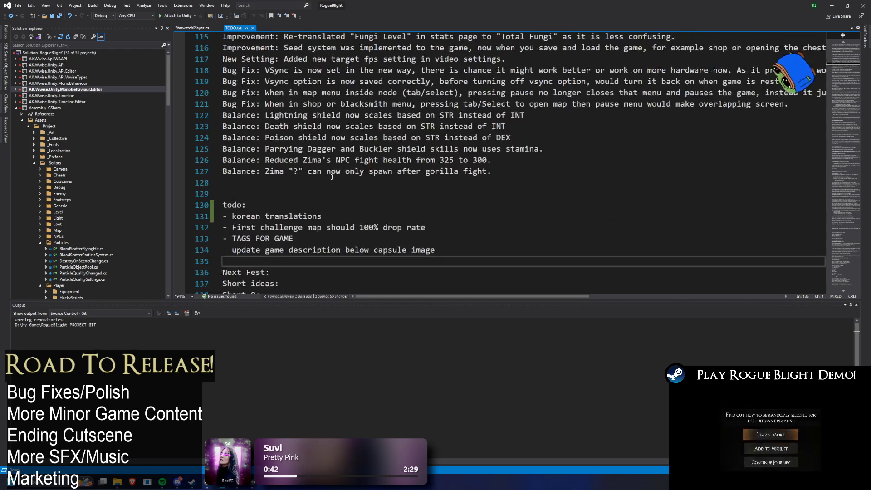
{"action": "scroll", "coordinate": [324, 167], "scroll_direction": "up", "scroll_amount": 20}
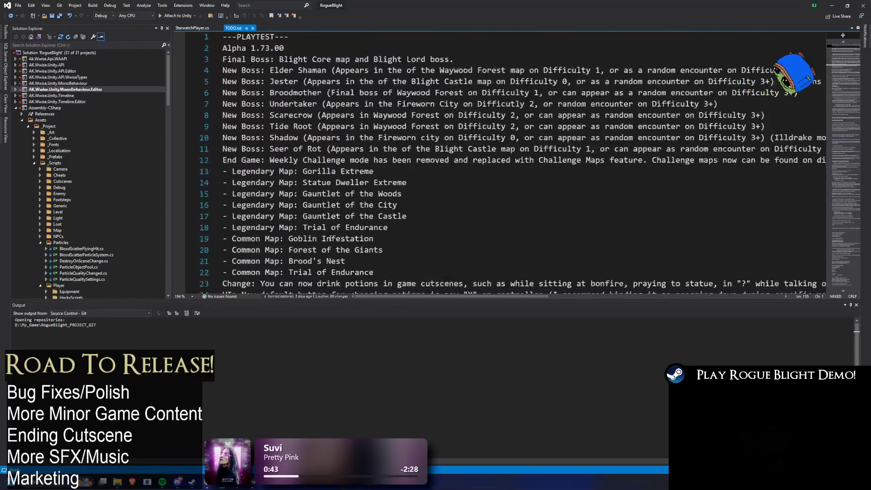
{"action": "scroll", "coordinate": [302, 214], "scroll_direction": "down", "scroll_amount": 17}
{"action": "scroll", "coordinate": [302, 214], "scroll_direction": "down", "scroll_amount": 20}
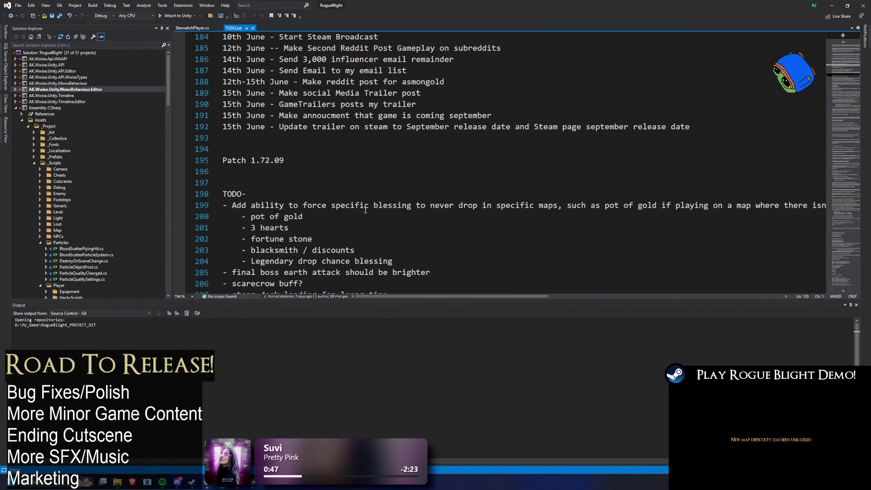
{"action": "scroll", "coordinate": [365, 210], "scroll_direction": "down", "scroll_amount": 2}
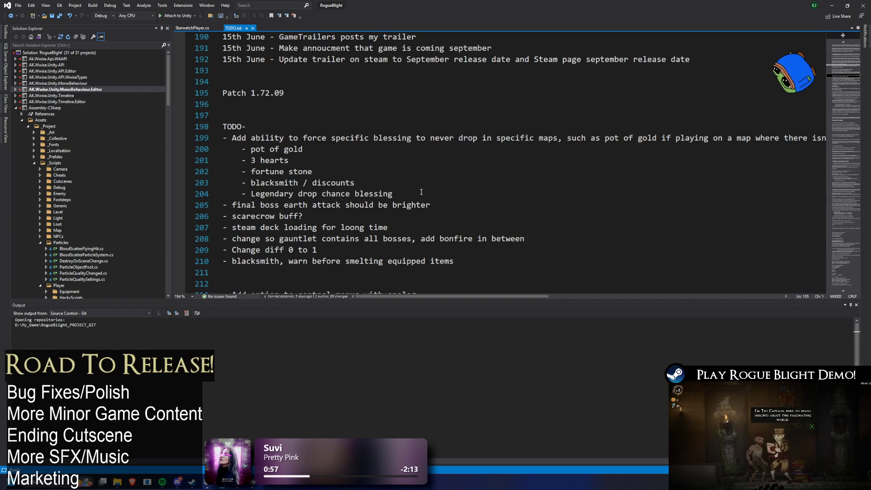
{"action": "scroll", "coordinate": [417, 187], "scroll_direction": "down", "scroll_amount": 2}
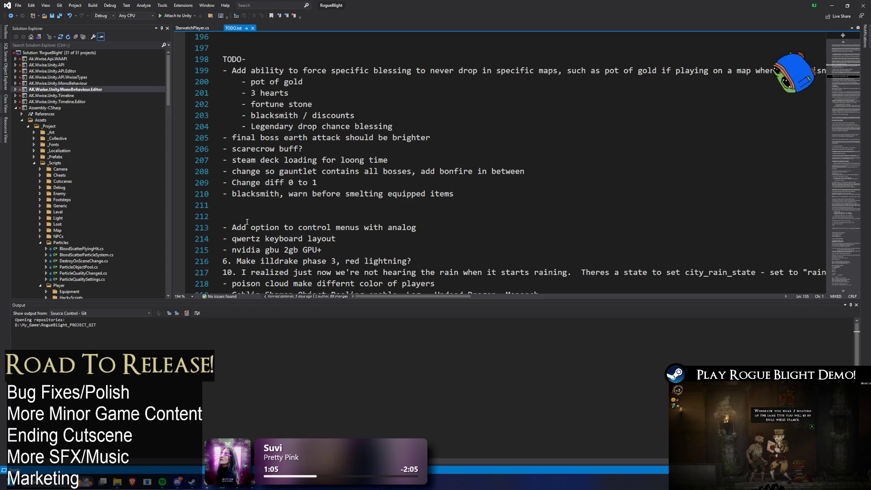
{"action": "left_click", "coordinate": [831, 6]}
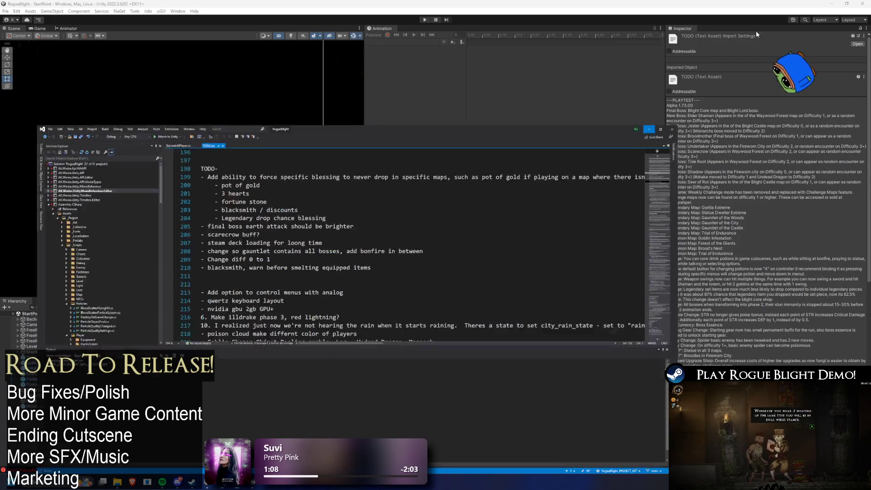
Clear the 'TODO' search from the Project panel.
{"action": "key", "text": "BackSpace"}
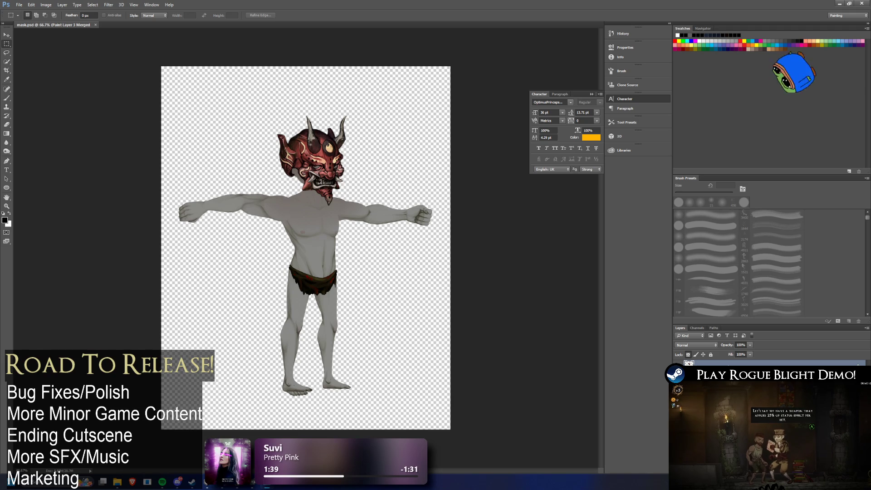
Zoom the mask.psd canvas to about 98%, then minimize Photoshop to reveal Unity.
{"action": "scroll", "coordinate": [319, 161], "scroll_direction": "up", "scroll_amount": 5}
{"action": "scroll", "coordinate": [318, 161], "scroll_direction": "down", "scroll_amount": 3}
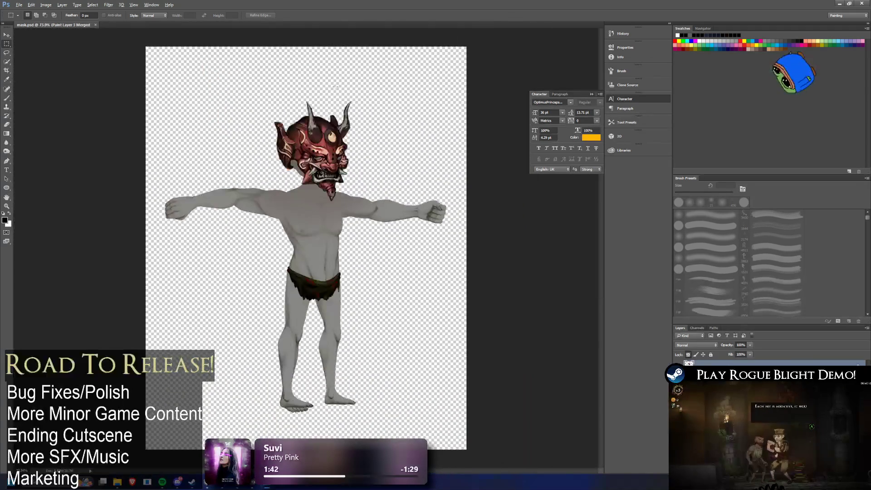
{"action": "scroll", "coordinate": [293, 137], "scroll_direction": "up", "scroll_amount": 1}
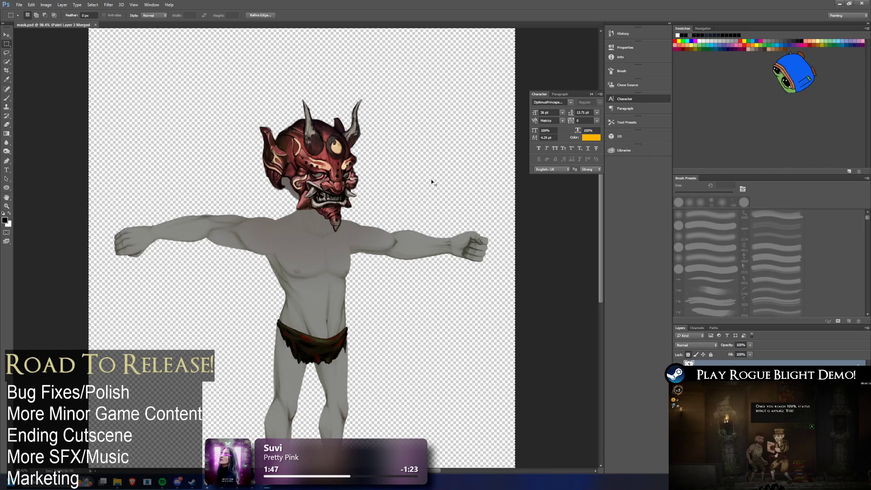
{"action": "left_click", "coordinate": [838, 3]}
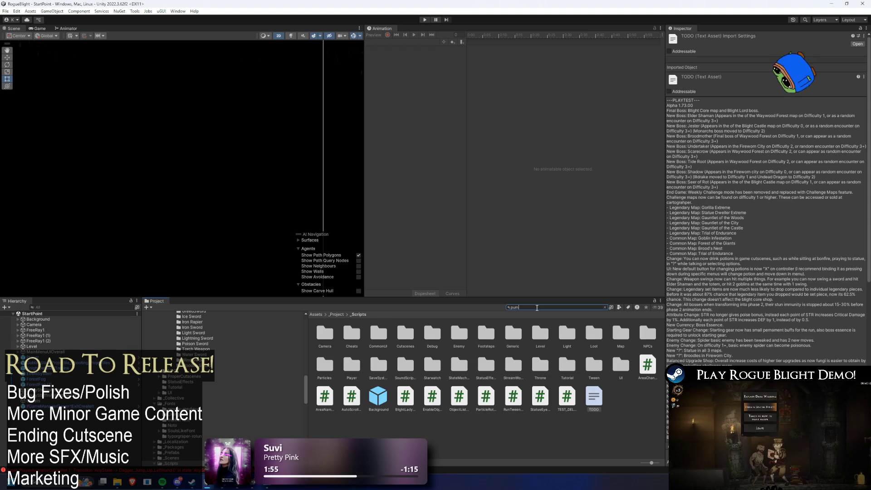
Search the Project for 'pumpkin hea' and select the Pumpkin Head prefab in its folder.
{"action": "type", "text": "pumpk"}
{"action": "key", "text": "BackSpace"}
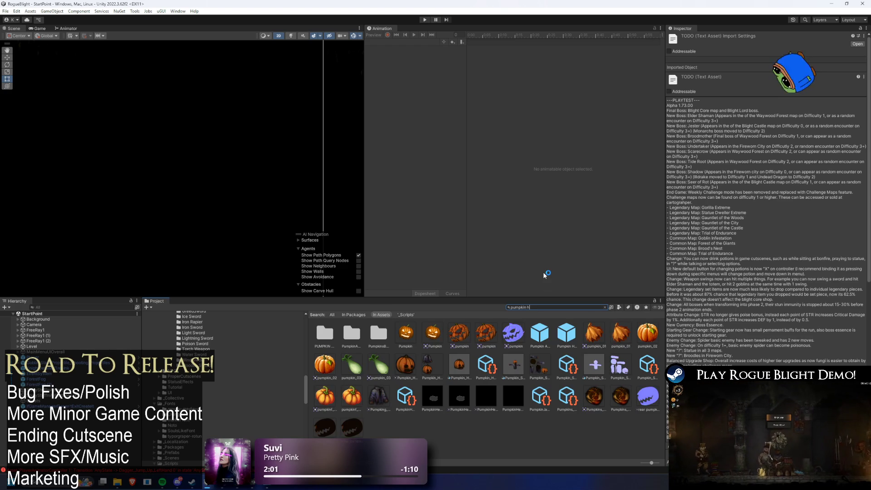
{"action": "type", "text": "in hea"}
{"action": "left_click", "coordinate": [349, 334]}
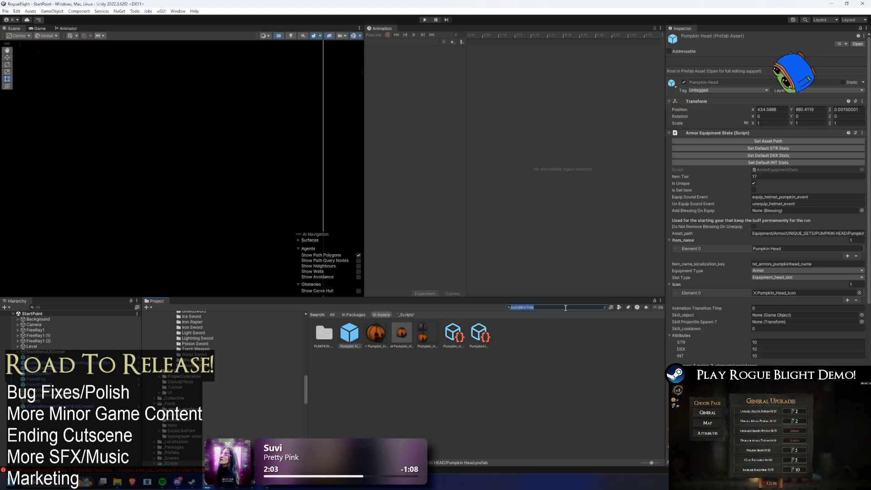
{"action": "left_click", "coordinate": [605, 307]}
{"action": "left_click", "coordinate": [355, 335]}
Follow the Pumpkin Head's Helmet sprite reference to the Pumpkin_Set sprite file.
{"action": "scroll", "coordinate": [804, 205], "scroll_direction": "down", "scroll_amount": 10}
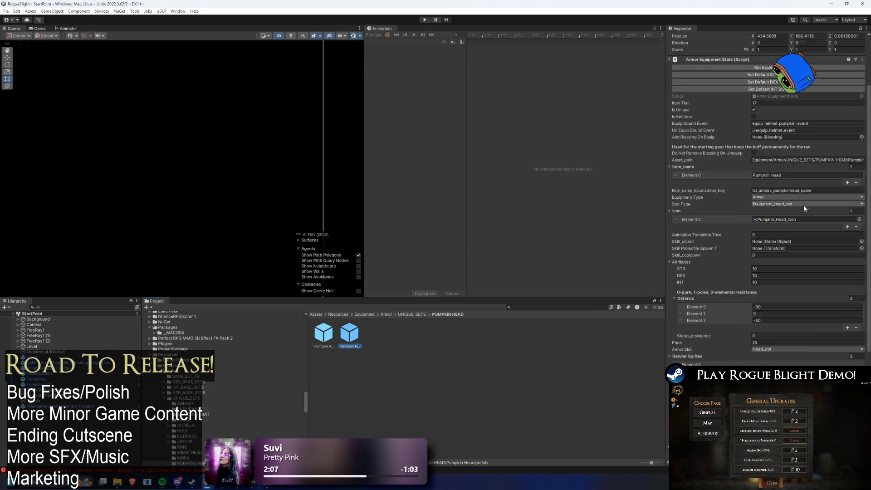
{"action": "left_click", "coordinate": [779, 288]}
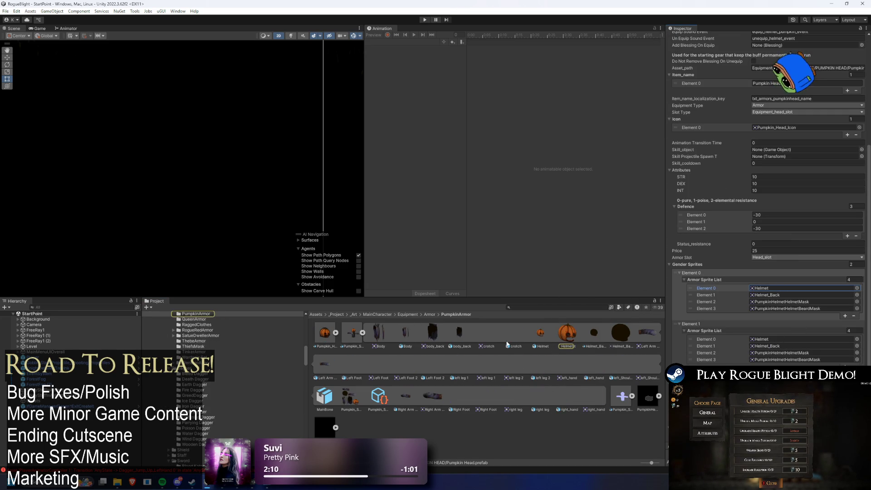
{"action": "left_click", "coordinate": [335, 333]}
{"action": "left_click", "coordinate": [336, 333]}
{"action": "left_click", "coordinate": [359, 335]}
{"action": "left_click", "coordinate": [362, 334]}
Dismiss the pumpkin asset's context menu, go up to the Armor folder and return to Photoshop.
{"action": "right_click", "coordinate": [335, 335]}
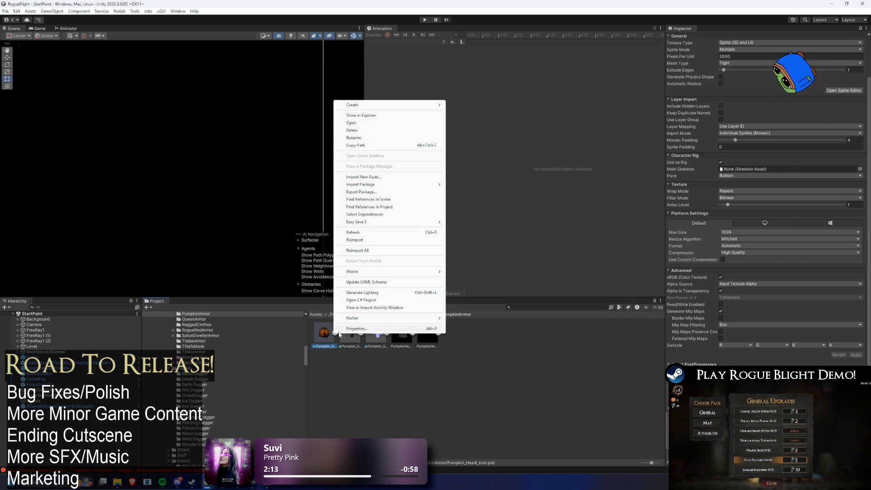
{"action": "right_click", "coordinate": [352, 336]}
{"action": "key", "text": "Escape"}
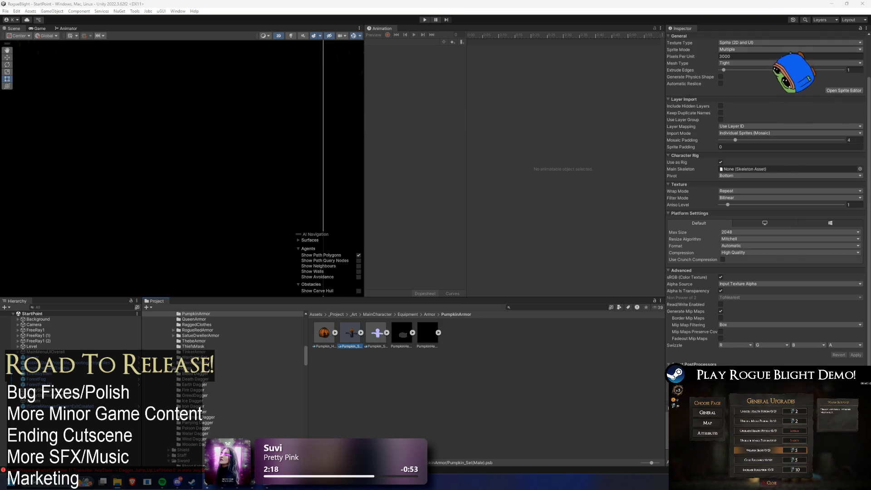
{"action": "left_click", "coordinate": [429, 315]}
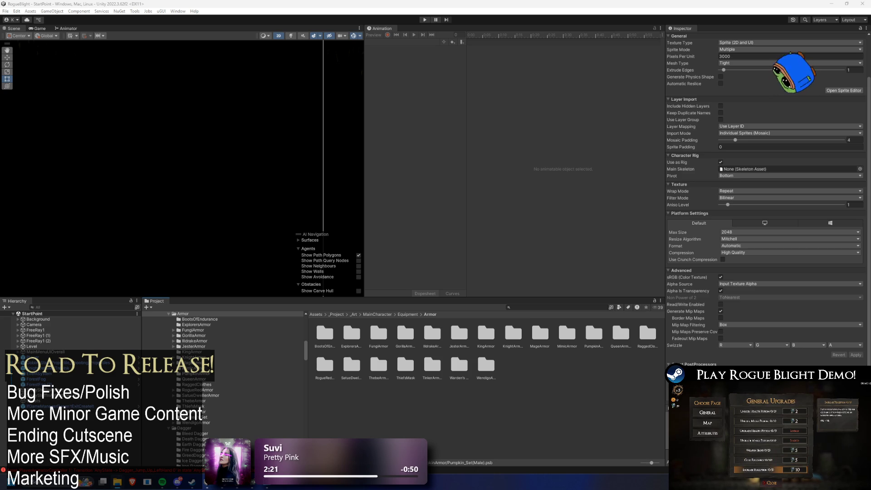
{"action": "key", "text": "alt+Tab"}
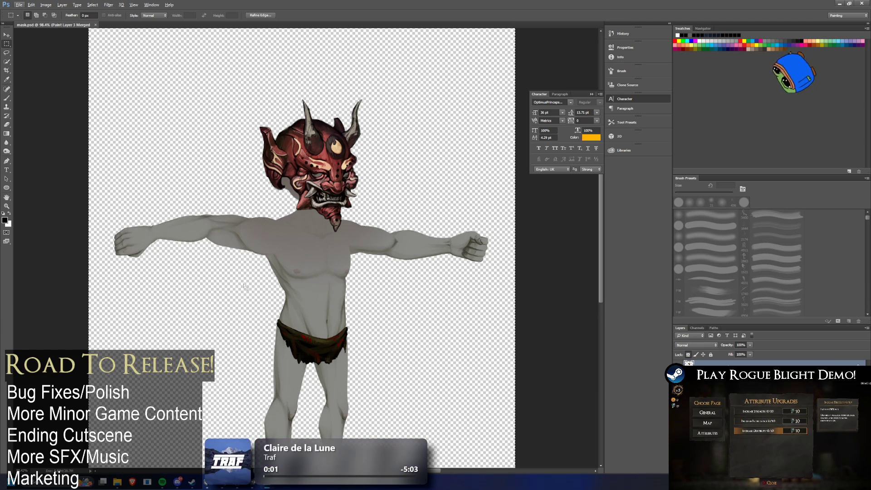
Search the system for Chrome and bring up the Wikipedia Daimyo article.
{"action": "key", "text": "super"}
{"action": "type", "text": "chrome"}
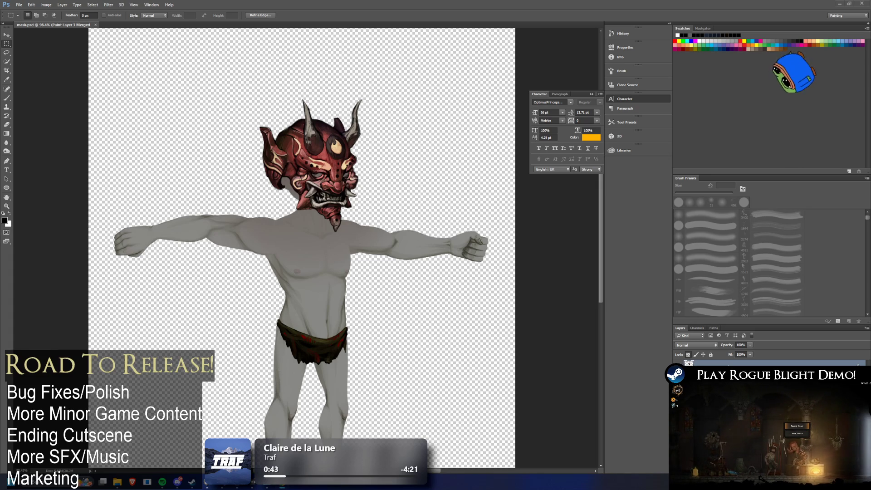
{"action": "key", "text": "alt+Tab"}
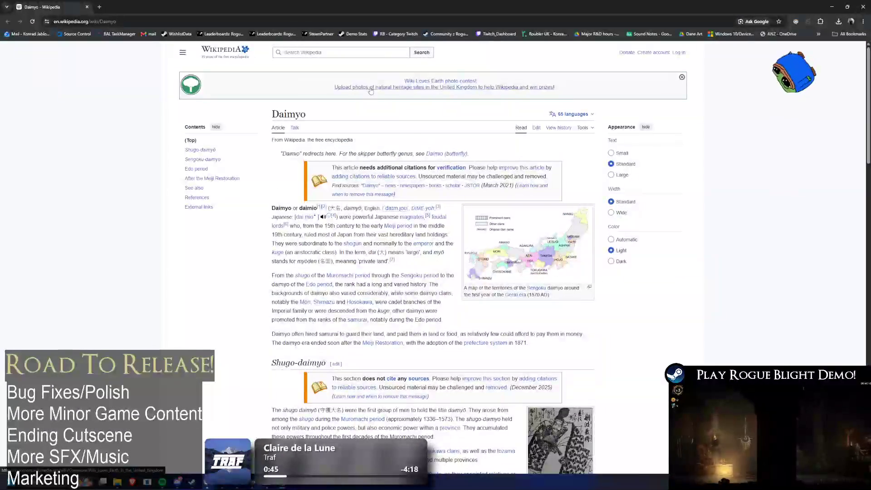
Scroll through the Daimyo article and clear the stray text selection.
{"action": "scroll", "coordinate": [440, 158], "scroll_direction": "down", "scroll_amount": 6}
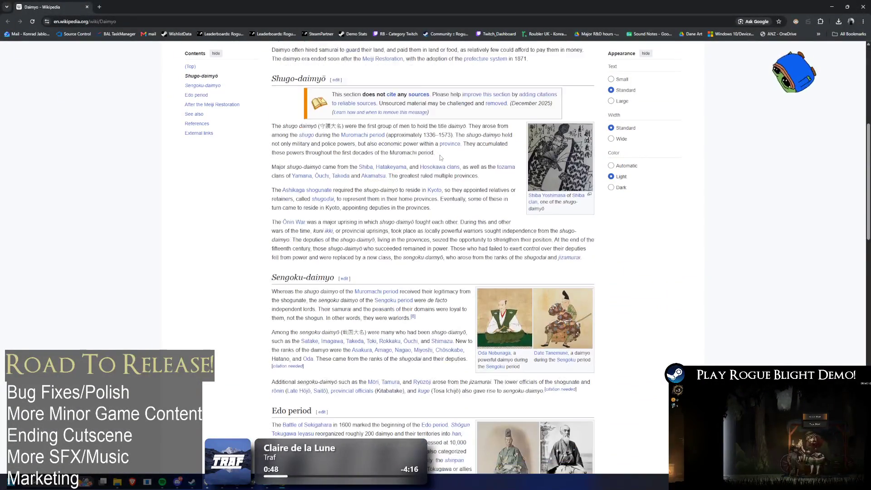
{"action": "scroll", "coordinate": [440, 157], "scroll_direction": "down", "scroll_amount": 2}
{"action": "scroll", "coordinate": [444, 157], "scroll_direction": "up", "scroll_amount": 8}
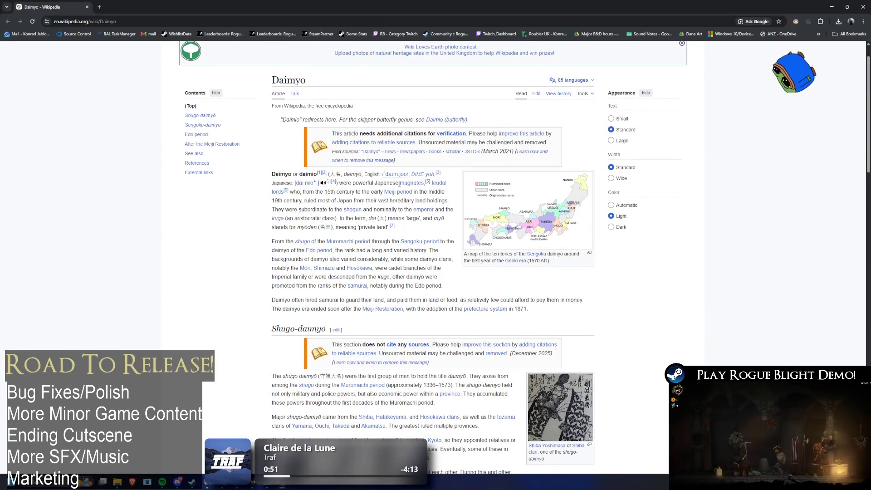
{"action": "scroll", "coordinate": [398, 191], "scroll_direction": "up", "scroll_amount": 1}
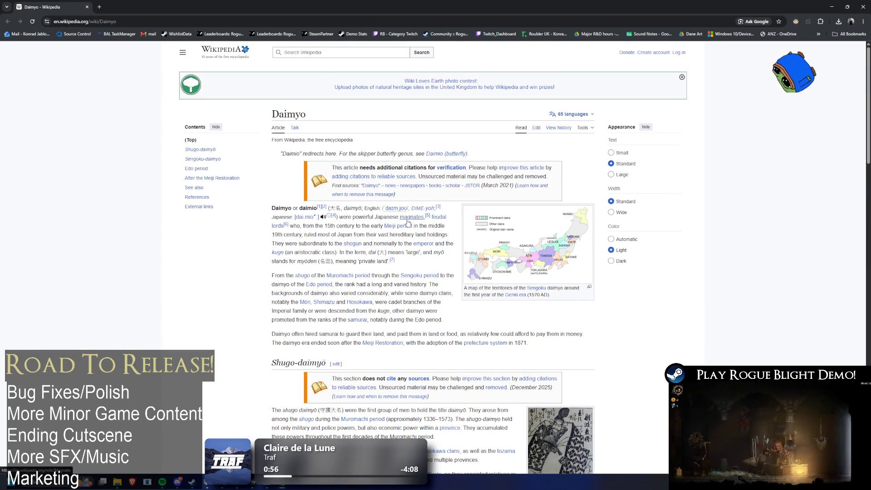
{"action": "mouse_move", "coordinate": [408, 223]}
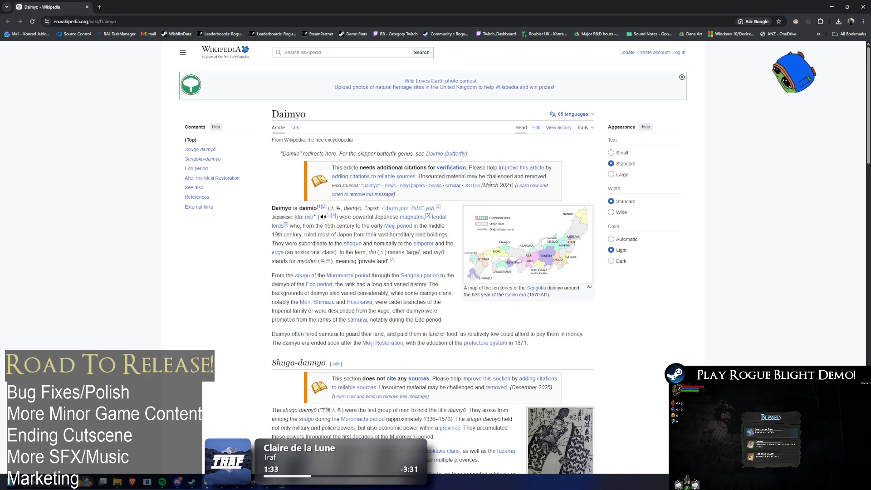
{"action": "left_click_drag", "start_coordinate": [656, 248], "coordinate": [615, 238]}
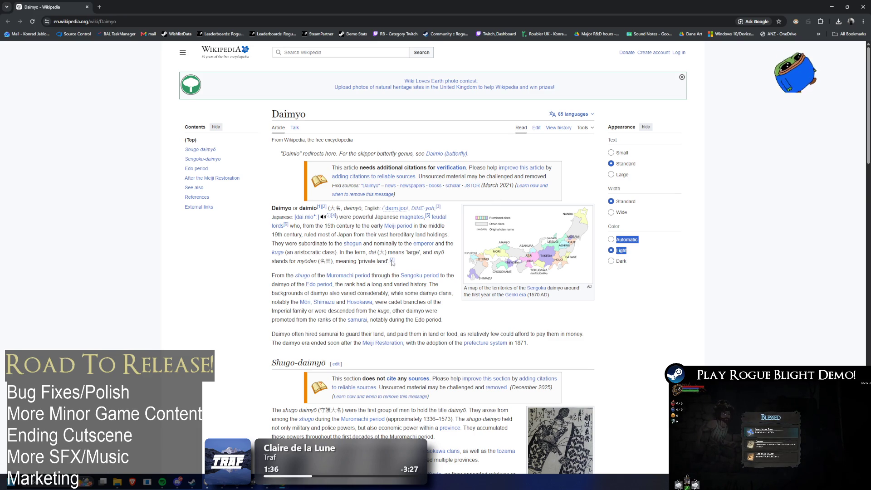
{"action": "left_click", "coordinate": [751, 205]}
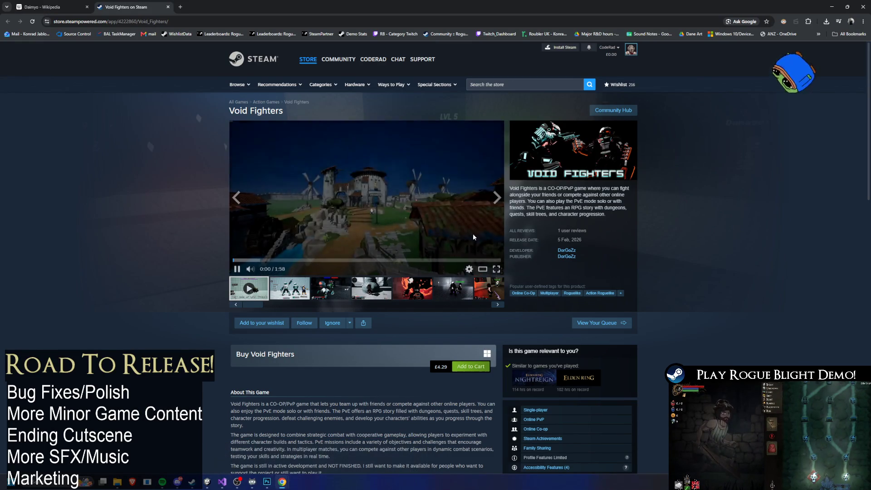
Play the Void Fighters trailer unmuted in full screen, exiting when it ends.
{"action": "left_click", "coordinate": [269, 270]}
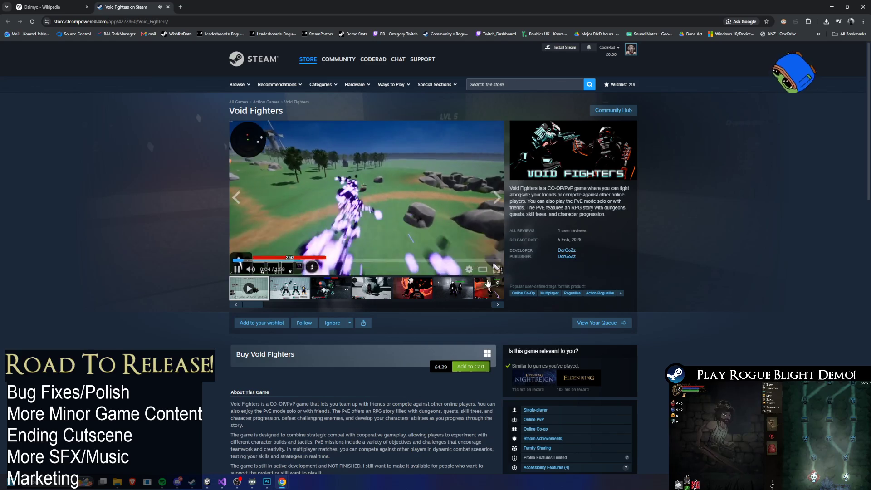
{"action": "left_click", "coordinate": [498, 270]}
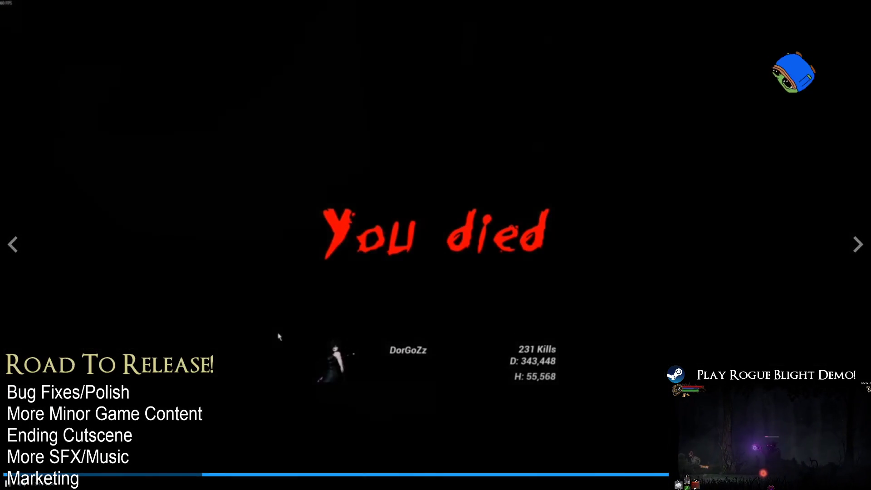
{"action": "key", "text": "Escape"}
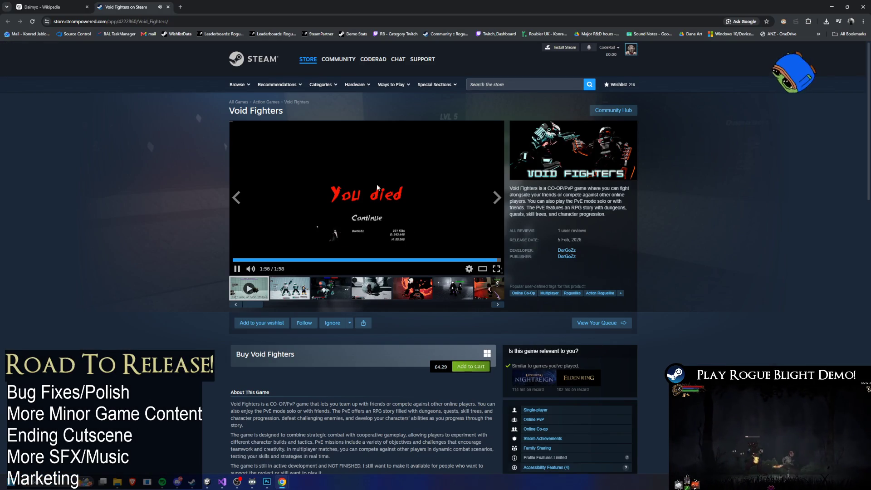
Select the store page address, dismiss its suggestions and switch to the Steam library.
{"action": "left_click", "coordinate": [129, 22]}
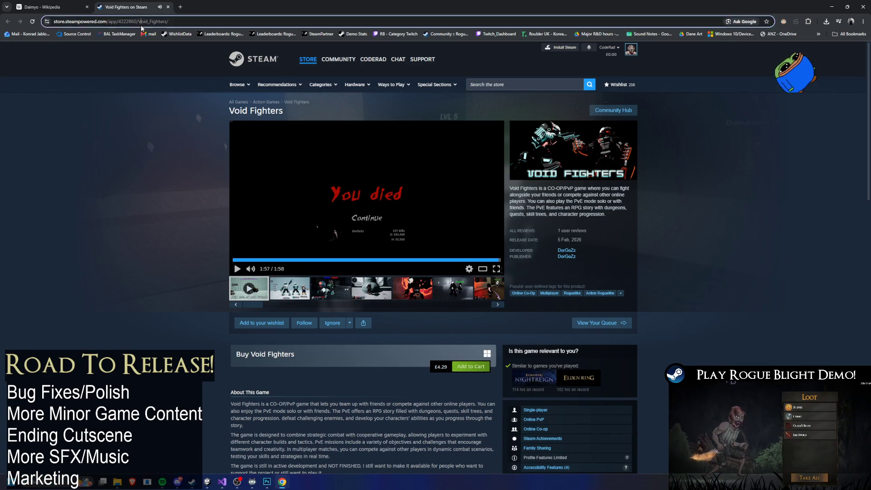
{"action": "left_click", "coordinate": [111, 216]}
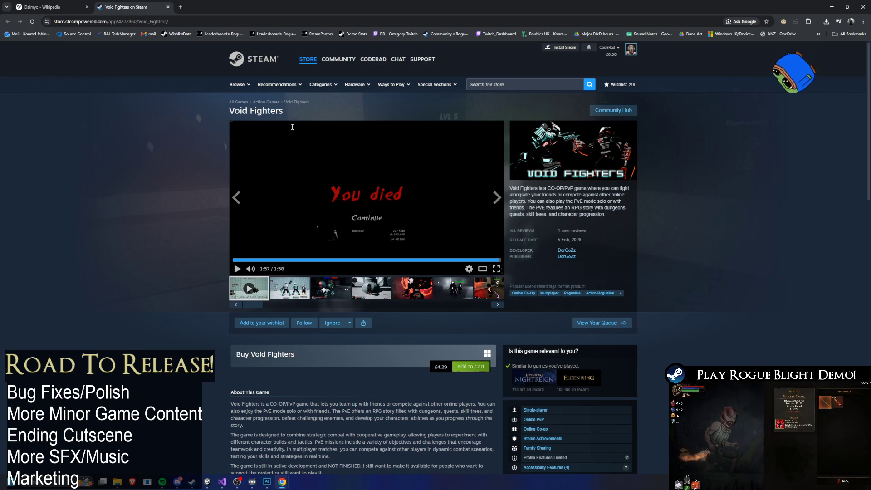
{"action": "left_click", "coordinate": [193, 485]}
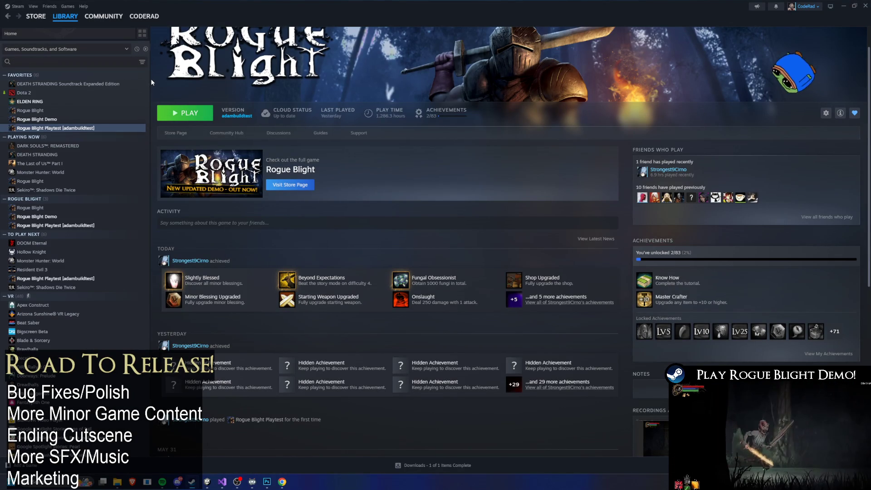
Show the now-playing music controls from the taskbar.
{"action": "scroll", "coordinate": [148, 77], "scroll_direction": "down", "scroll_amount": 2}
{"action": "scroll", "coordinate": [148, 76], "scroll_direction": "up", "scroll_amount": 2}
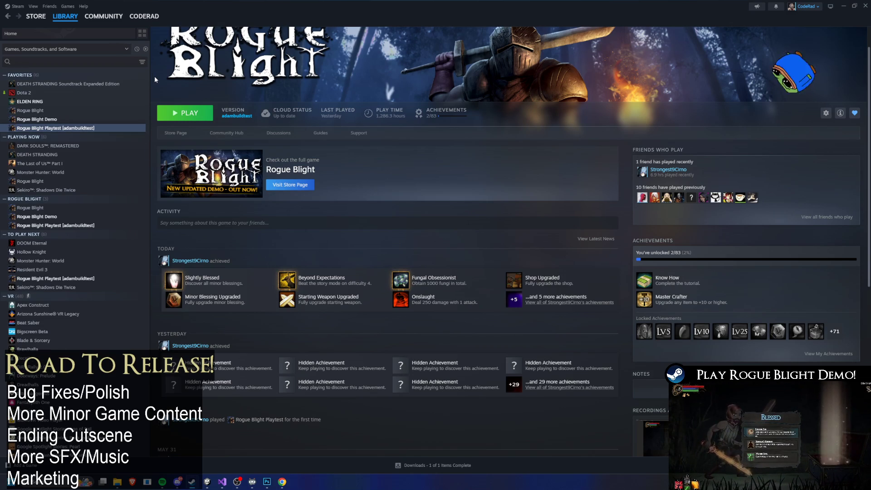
{"action": "mouse_move", "coordinate": [172, 471]}
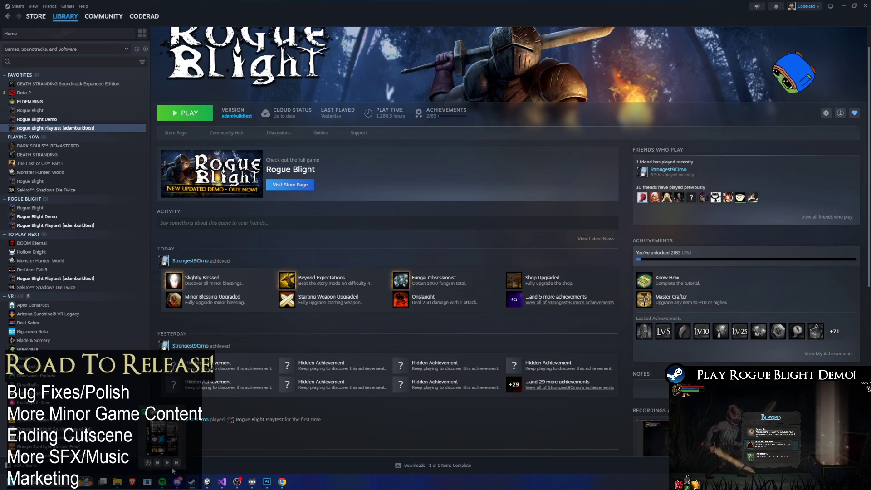
{"action": "key", "text": "XF86AudioPlay"}
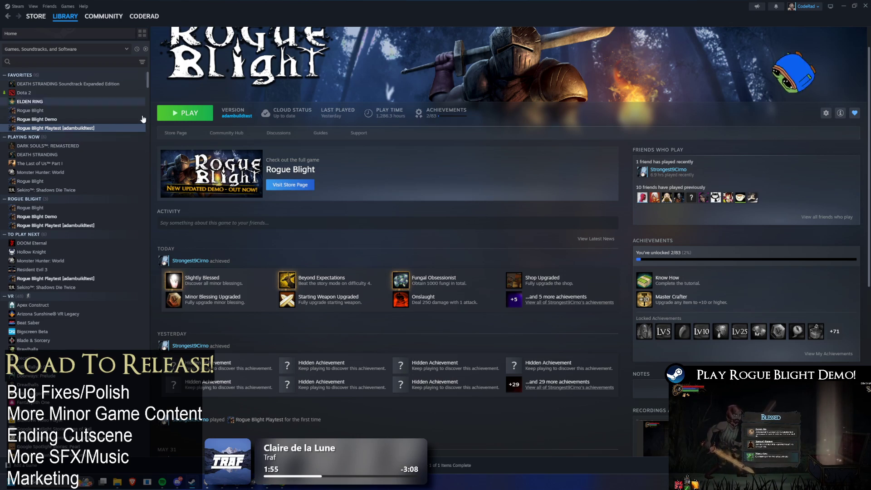
Scroll the library sidebar and focus the Search by Name field.
{"action": "scroll", "coordinate": [122, 157], "scroll_direction": "down", "scroll_amount": 4}
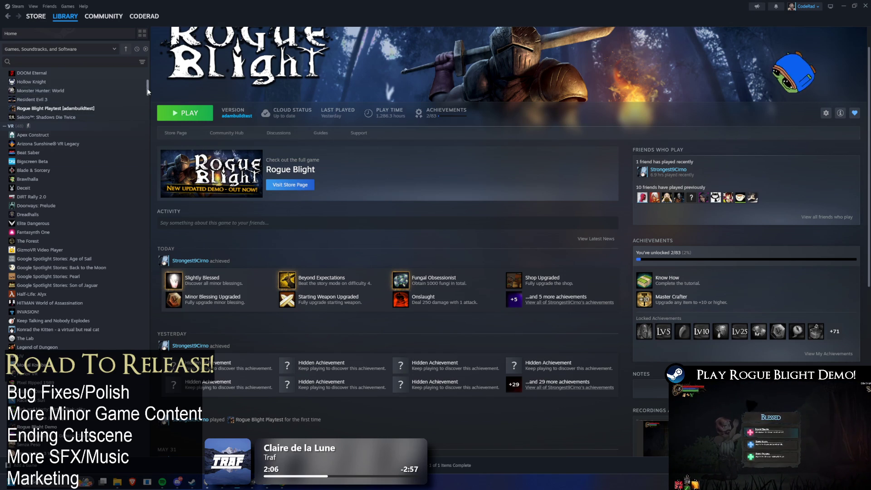
{"action": "scroll", "coordinate": [140, 148], "scroll_direction": "down", "scroll_amount": 10}
{"action": "scroll", "coordinate": [138, 145], "scroll_direction": "up", "scroll_amount": 15}
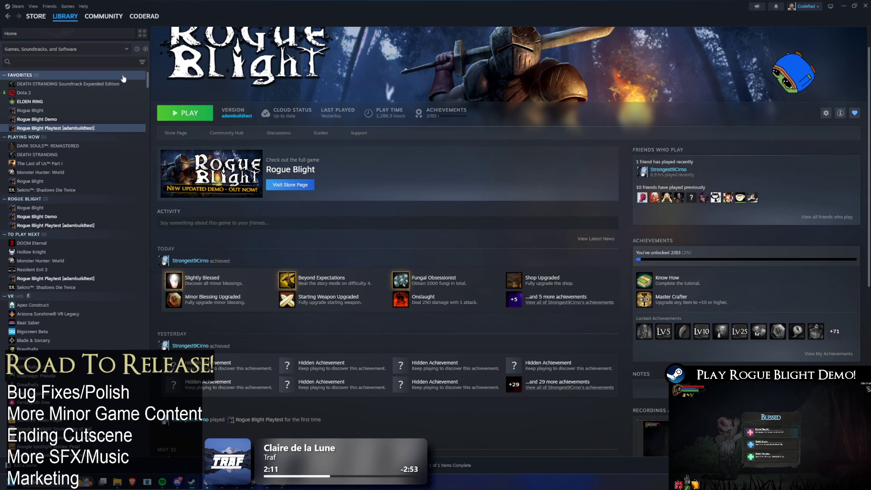
{"action": "left_click", "coordinate": [115, 63]}
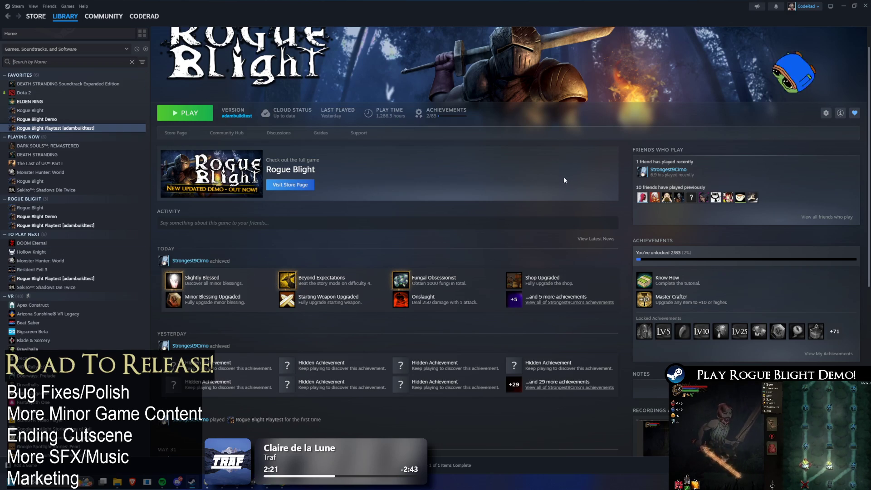
{"action": "scroll", "coordinate": [89, 136], "scroll_direction": "down", "scroll_amount": 3}
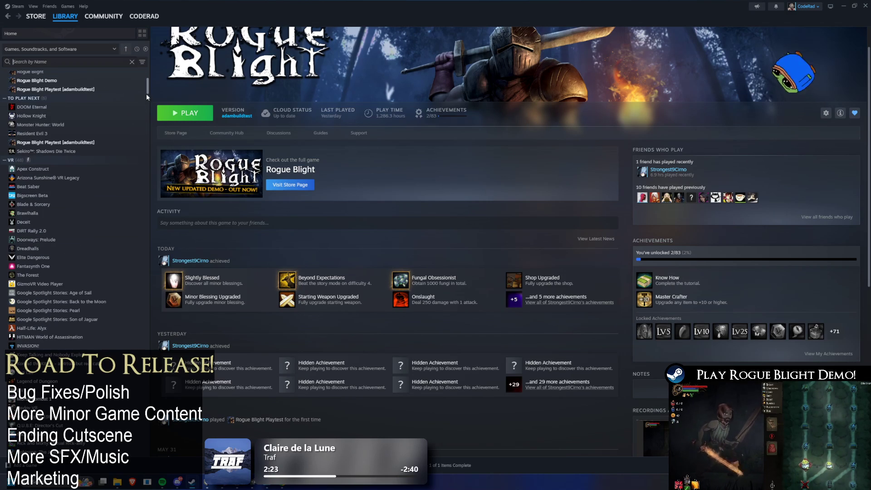
{"action": "scroll", "coordinate": [143, 120], "scroll_direction": "down", "scroll_amount": 7}
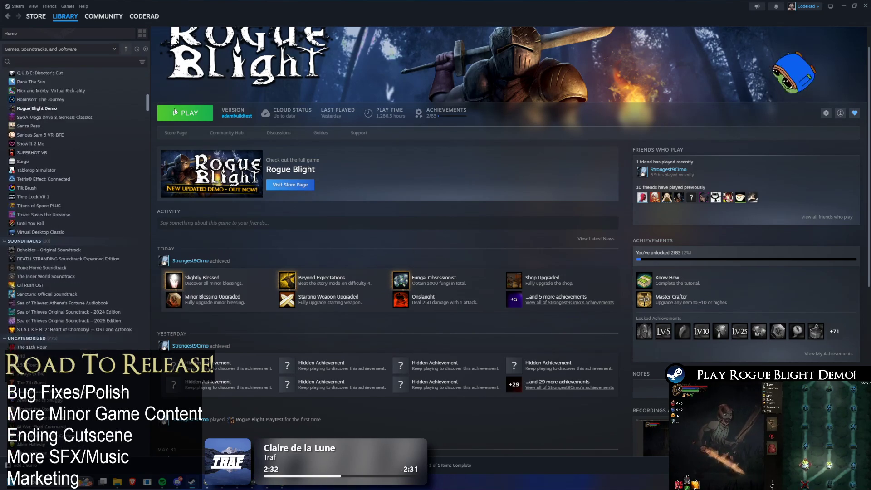
Scroll down through the whole Steam game library list.
{"action": "scroll", "coordinate": [104, 82], "scroll_direction": "down", "scroll_amount": 5}
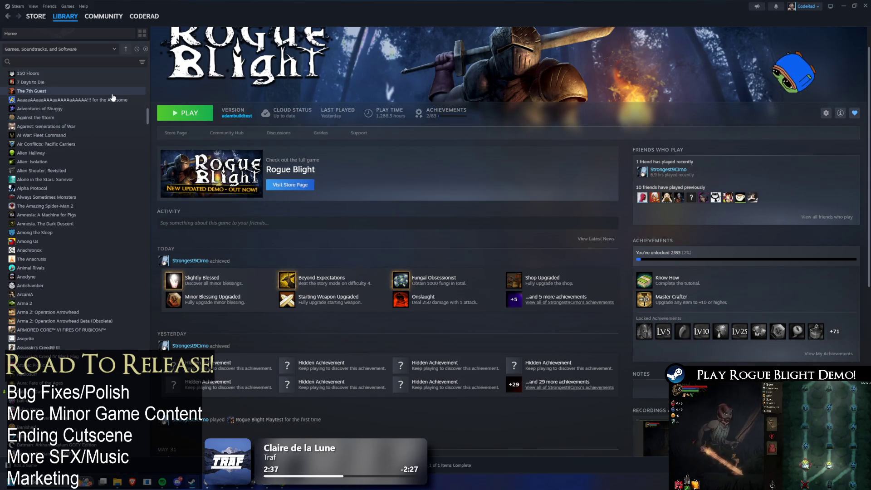
{"action": "scroll", "coordinate": [116, 99], "scroll_direction": "down", "scroll_amount": 7}
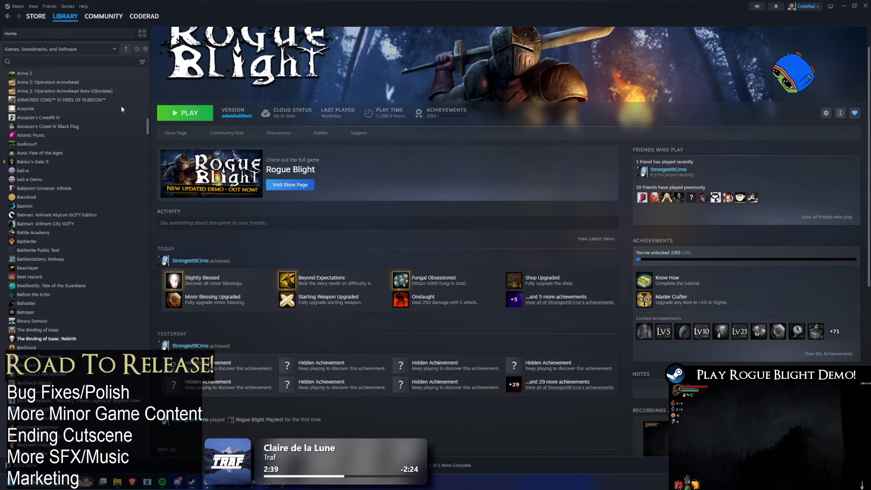
{"action": "scroll", "coordinate": [122, 107], "scroll_direction": "down", "scroll_amount": 6}
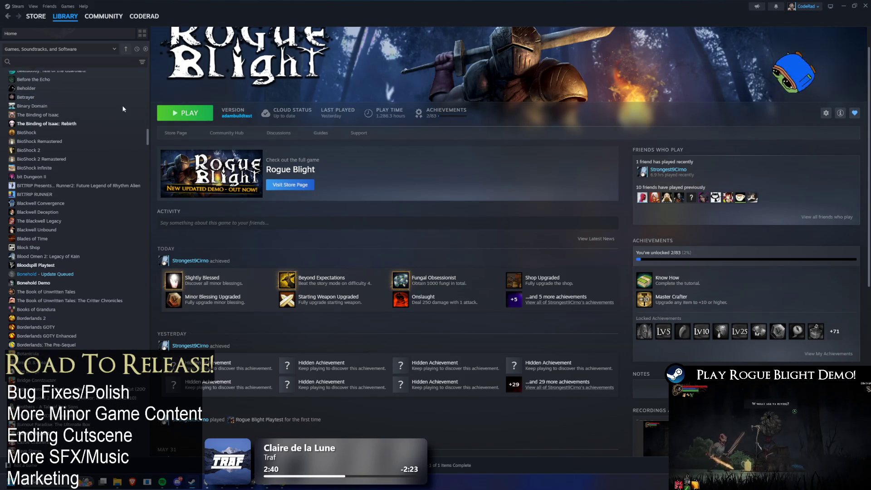
{"action": "scroll", "coordinate": [124, 109], "scroll_direction": "down", "scroll_amount": 7}
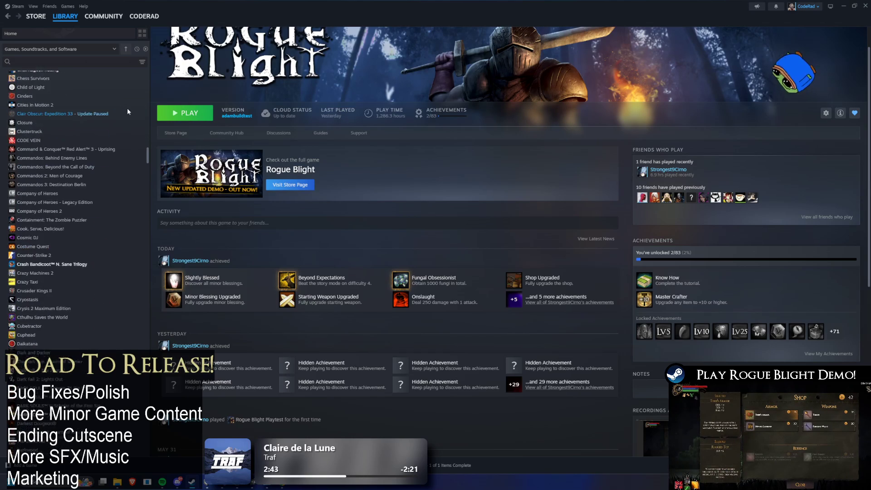
{"action": "scroll", "coordinate": [128, 111], "scroll_direction": "down", "scroll_amount": 6}
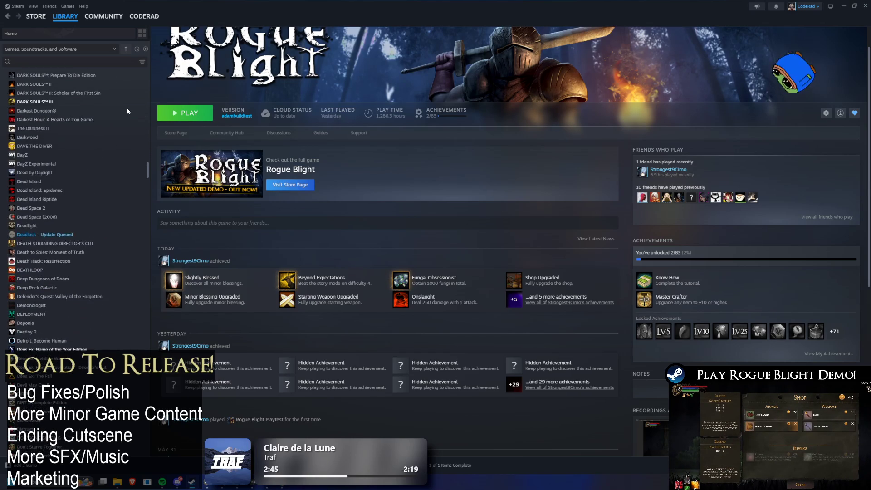
{"action": "scroll", "coordinate": [127, 106], "scroll_direction": "down", "scroll_amount": 6}
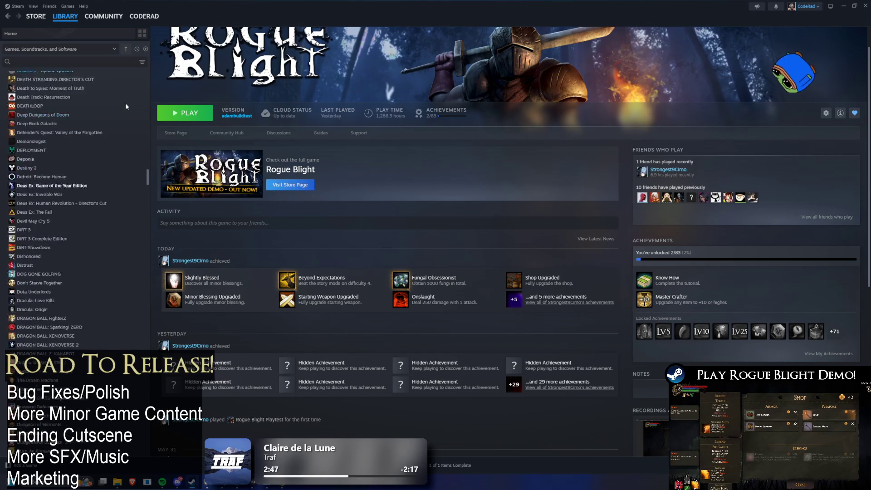
{"action": "scroll", "coordinate": [96, 117], "scroll_direction": "down", "scroll_amount": 1}
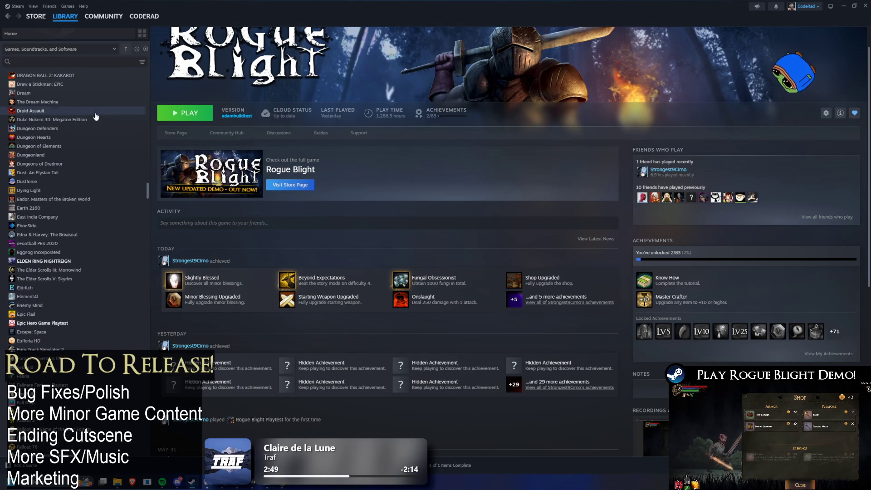
{"action": "scroll", "coordinate": [99, 170], "scroll_direction": "down", "scroll_amount": 7}
{"action": "scroll", "coordinate": [101, 173], "scroll_direction": "down", "scroll_amount": 2}
{"action": "scroll", "coordinate": [100, 168], "scroll_direction": "down", "scroll_amount": 3}
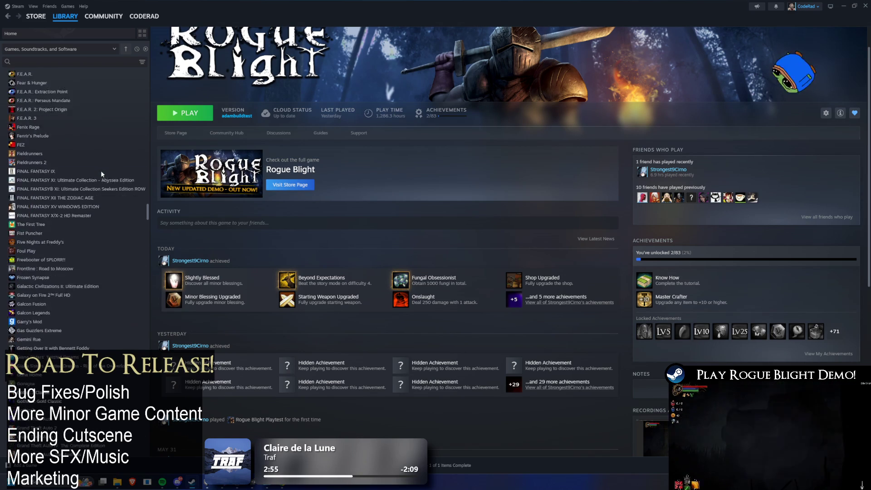
{"action": "scroll", "coordinate": [99, 171], "scroll_direction": "down", "scroll_amount": 8}
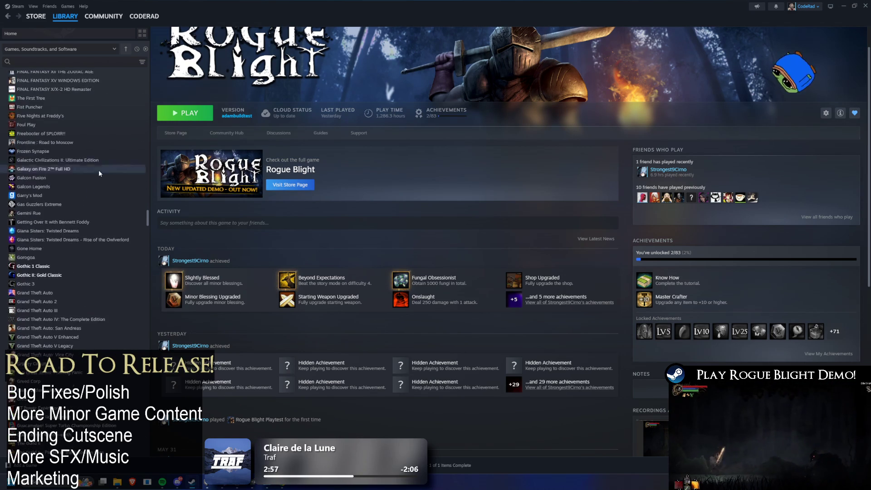
{"action": "scroll", "coordinate": [100, 176], "scroll_direction": "down", "scroll_amount": 3}
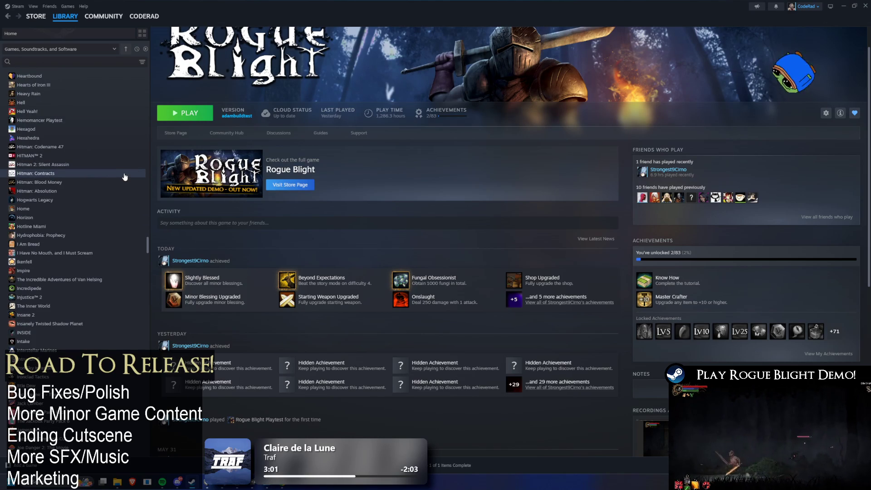
{"action": "scroll", "coordinate": [132, 195], "scroll_direction": "down", "scroll_amount": 8}
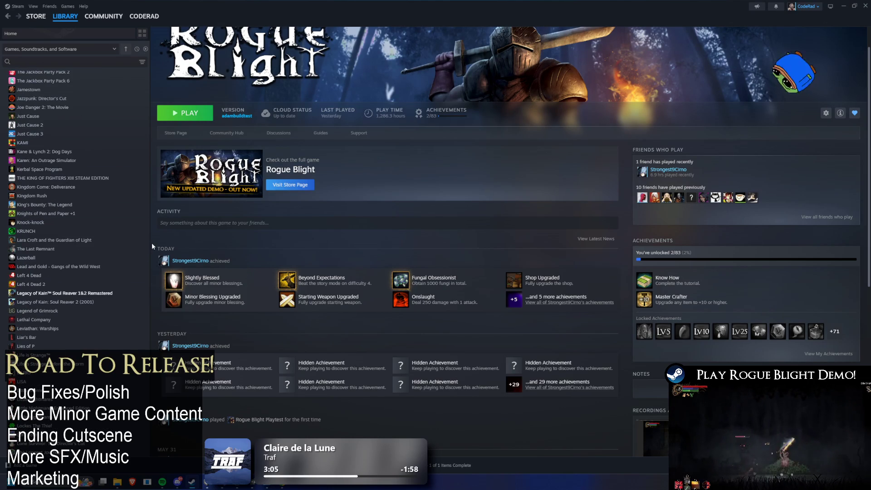
{"action": "scroll", "coordinate": [151, 243], "scroll_direction": "down", "scroll_amount": 3}
{"action": "scroll", "coordinate": [91, 227], "scroll_direction": "down", "scroll_amount": 5}
{"action": "scroll", "coordinate": [325, 227], "scroll_direction": "up", "scroll_amount": 5}
{"action": "scroll", "coordinate": [91, 200], "scroll_direction": "down", "scroll_amount": 2}
{"action": "scroll", "coordinate": [147, 285], "scroll_direction": "down", "scroll_amount": 7}
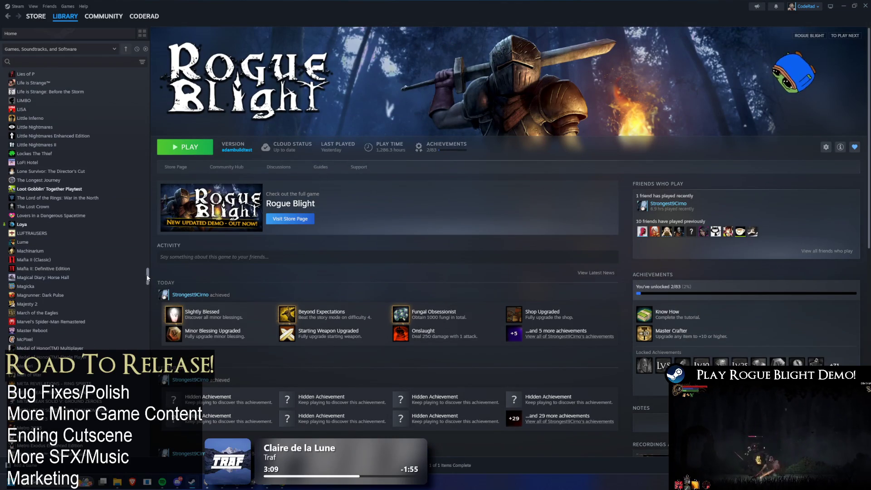
{"action": "scroll", "coordinate": [154, 295], "scroll_direction": "down", "scroll_amount": 6}
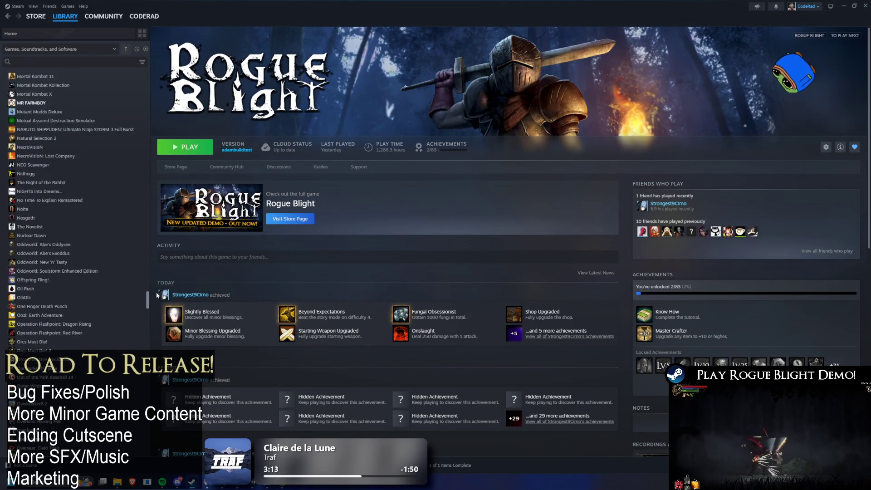
{"action": "scroll", "coordinate": [160, 301], "scroll_direction": "down", "scroll_amount": 6}
{"action": "scroll", "coordinate": [161, 304], "scroll_direction": "down", "scroll_amount": 6}
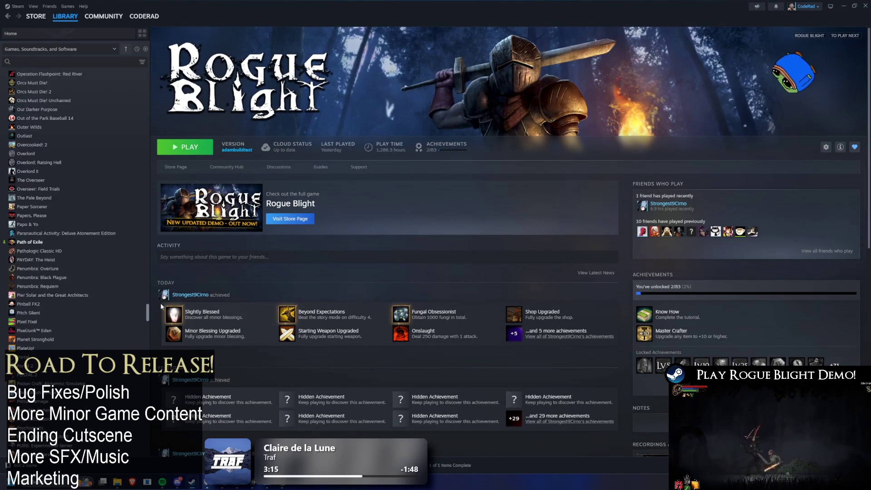
{"action": "scroll", "coordinate": [161, 312], "scroll_direction": "down", "scroll_amount": 2}
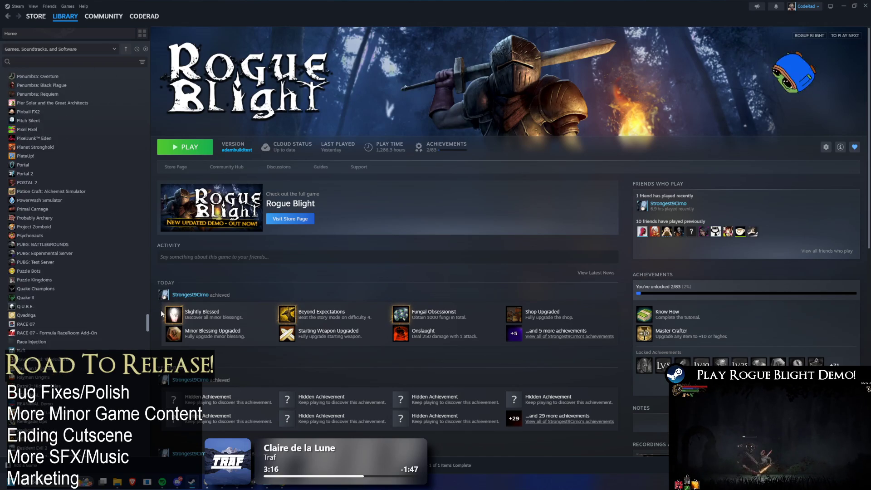
{"action": "scroll", "coordinate": [161, 315], "scroll_direction": "down", "scroll_amount": 10}
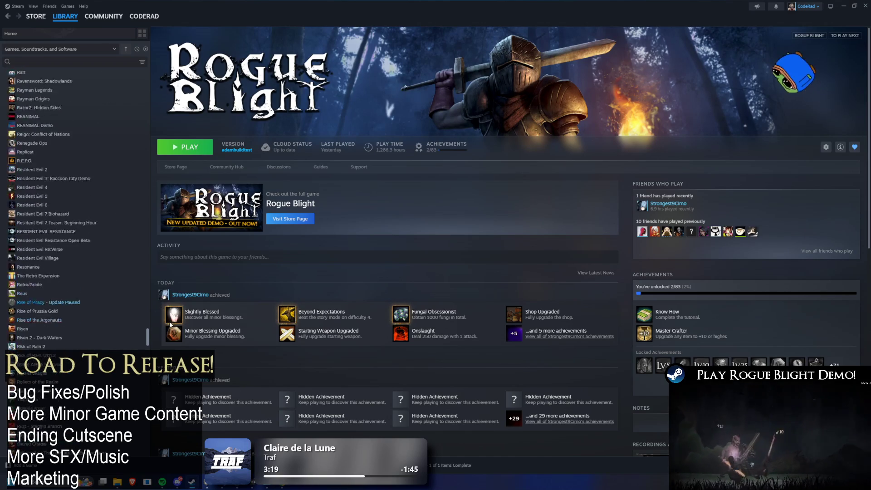
{"action": "scroll", "coordinate": [172, 331], "scroll_direction": "down", "scroll_amount": 13}
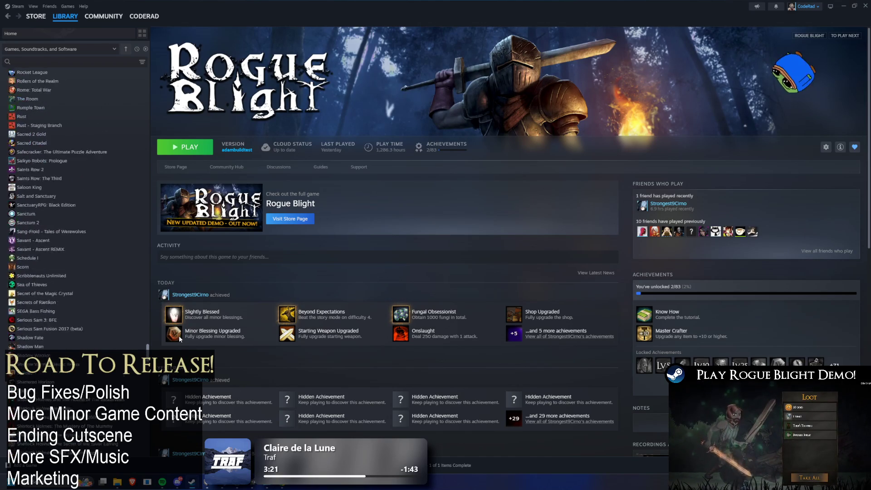
{"action": "scroll", "coordinate": [180, 346], "scroll_direction": "down", "scroll_amount": 16}
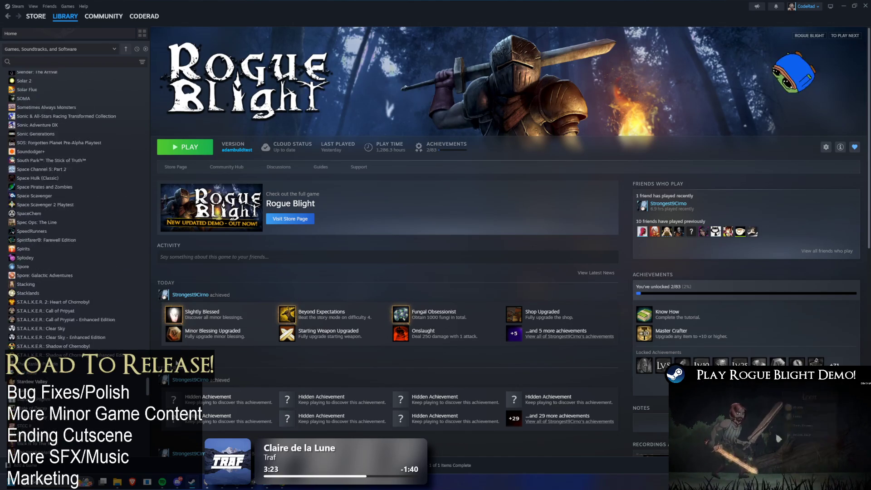
Jump the list back to the top, minimize Steam and return to Photoshop's mask.psd.
{"action": "left_click", "coordinate": [126, 48]}
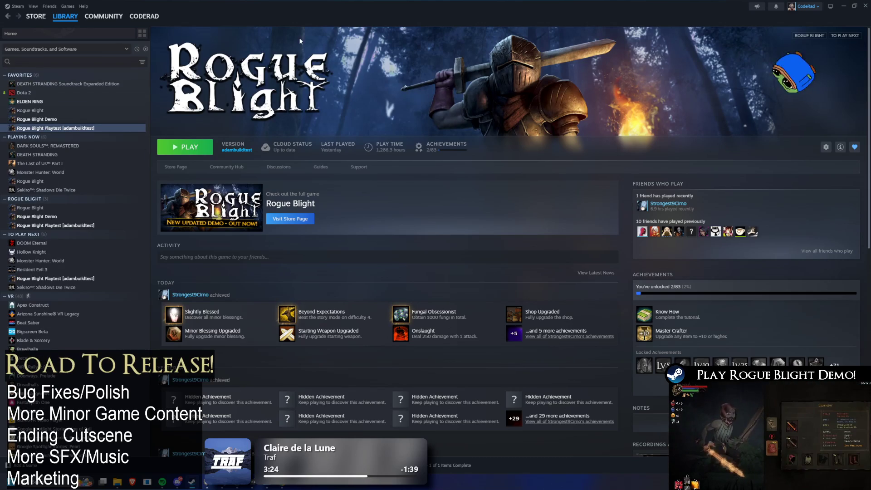
{"action": "scroll", "coordinate": [115, 165], "scroll_direction": "down", "scroll_amount": 9}
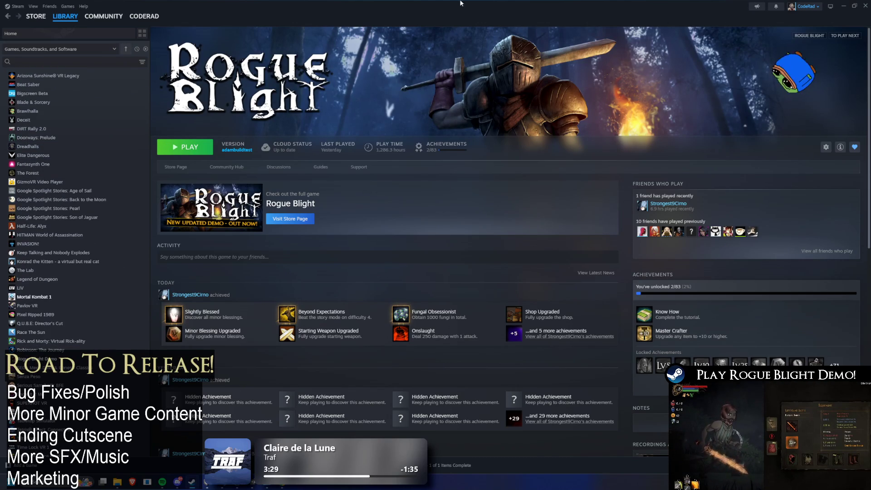
{"action": "left_click", "coordinate": [843, 6]}
{"action": "key", "text": "alt+Tab"}
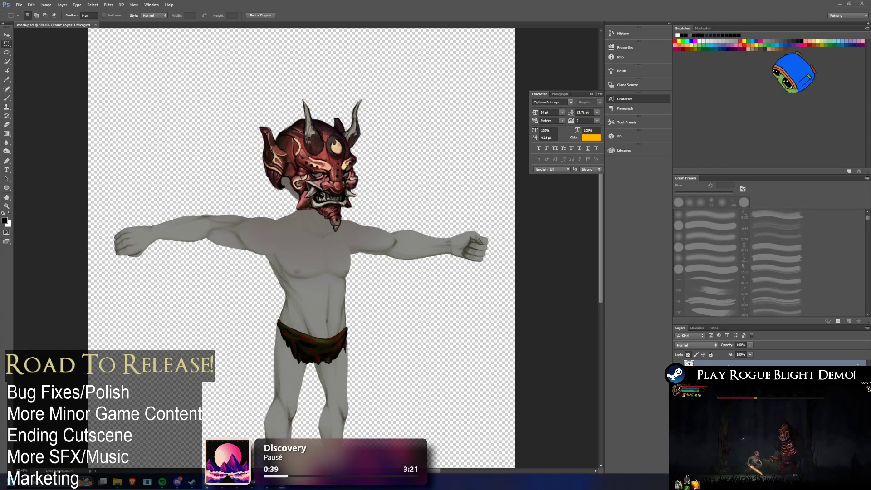
Minimize Photoshop, deselect the texture in Project and open the new OniArmor folder.
{"action": "left_click", "coordinate": [843, 3]}
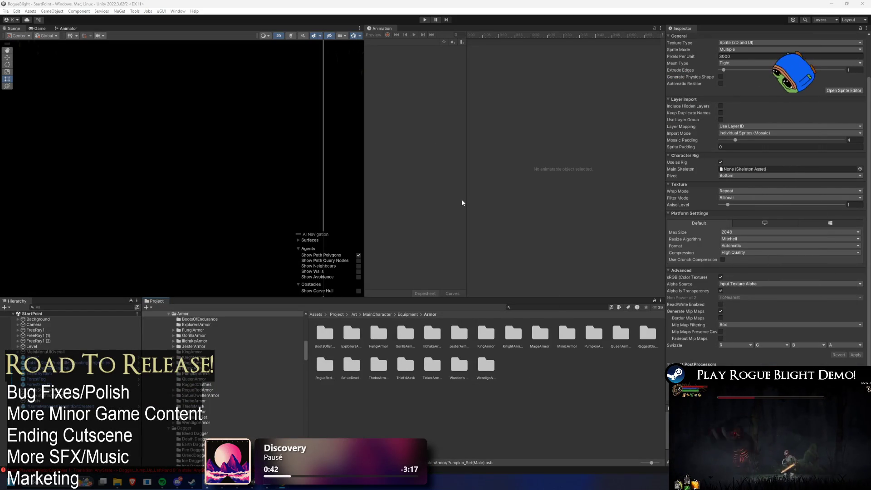
{"action": "left_click", "coordinate": [517, 392]}
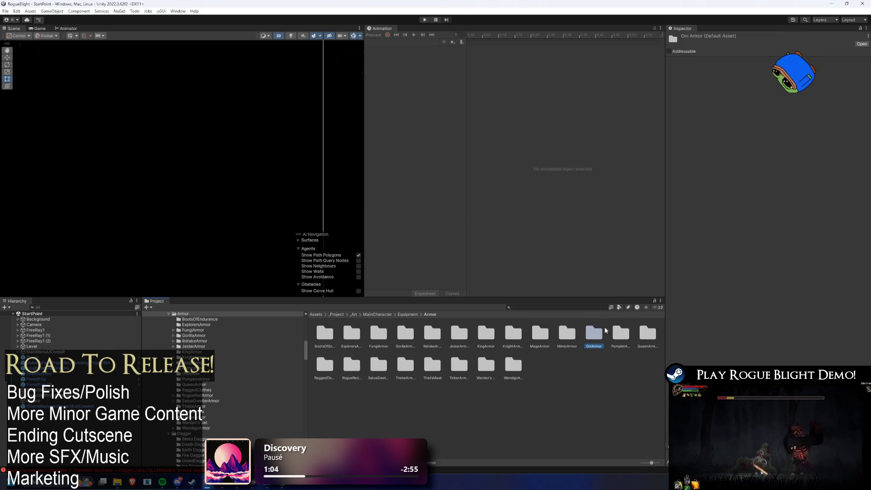
{"action": "double_click", "coordinate": [595, 334]}
Rename the pumpkin head icon asset to Oni_Head_Icon.
{"action": "left_click", "coordinate": [323, 336]}
{"action": "left_click", "coordinate": [323, 348]}
{"action": "key", "text": "Right"}
{"action": "key", "text": "Right"}
{"action": "key", "text": "Right"}
{"action": "type", "text": "Oni"}
{"action": "key", "text": "BackSpace"}
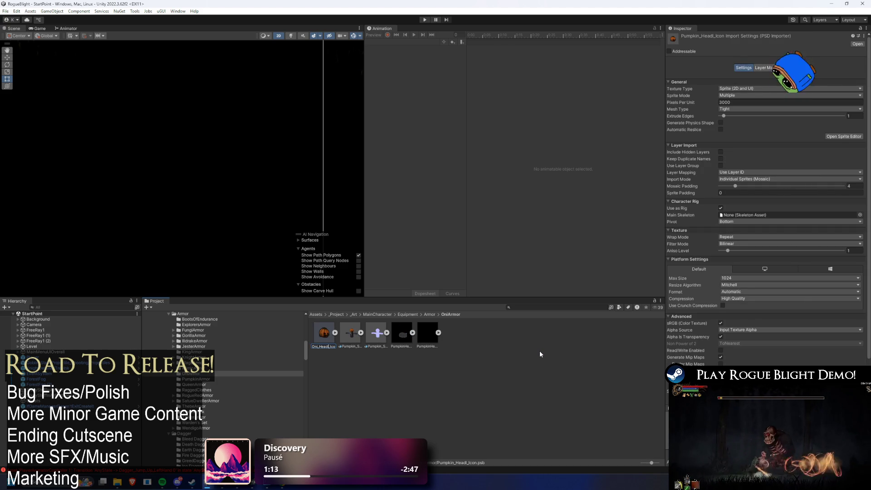
{"action": "key", "text": "Return"}
Rename Pumpkin_Set(Male) to Oni_Set(Male) via the right-click Rename action.
{"action": "left_click", "coordinate": [356, 333]}
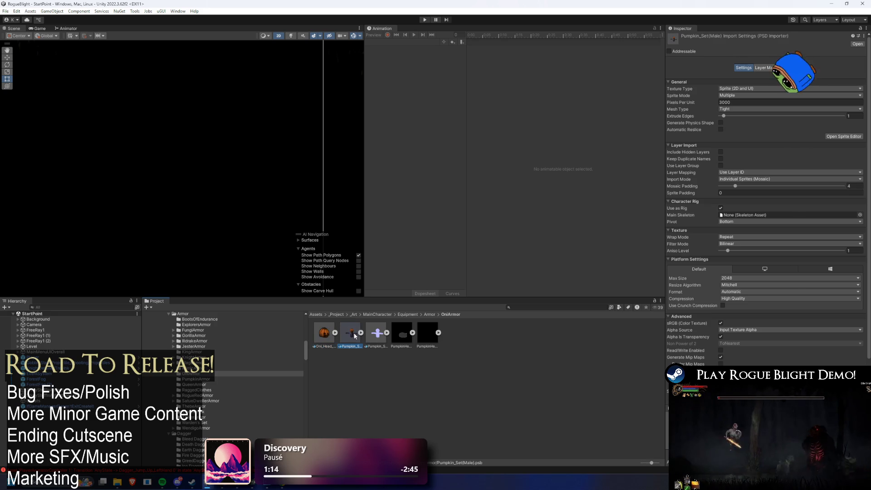
{"action": "right_click", "coordinate": [353, 336]}
{"action": "left_click", "coordinate": [379, 137]}
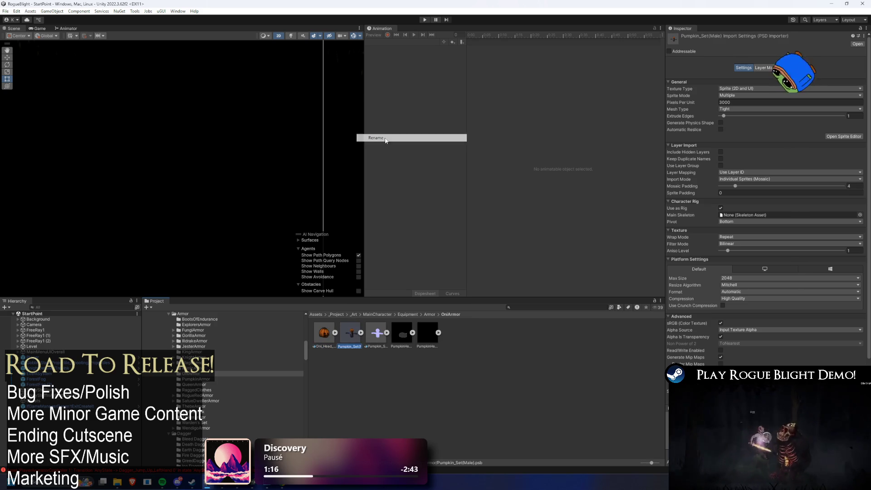
{"action": "key", "text": "End"}
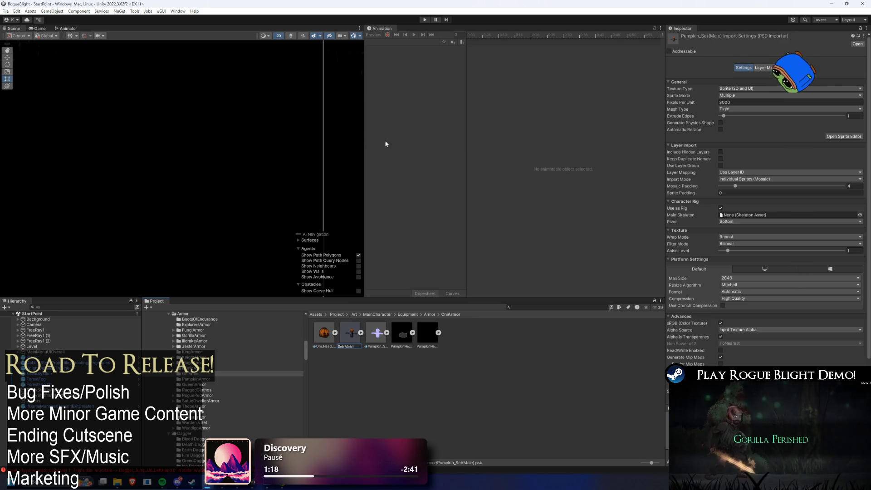
{"action": "type", "text": "Oni_"}
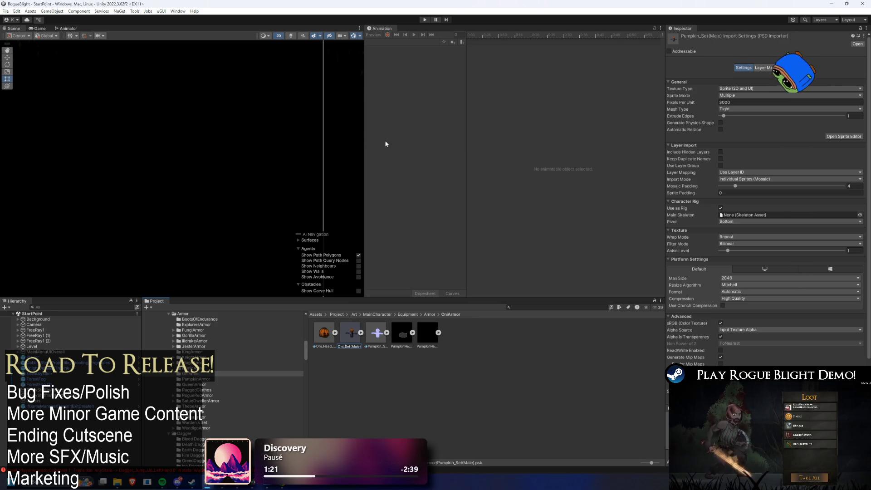
Delete the pumpkin helmet beard mask texture and the Pumpkin_Set(Male) normal map.
{"action": "left_click", "coordinate": [411, 333]}
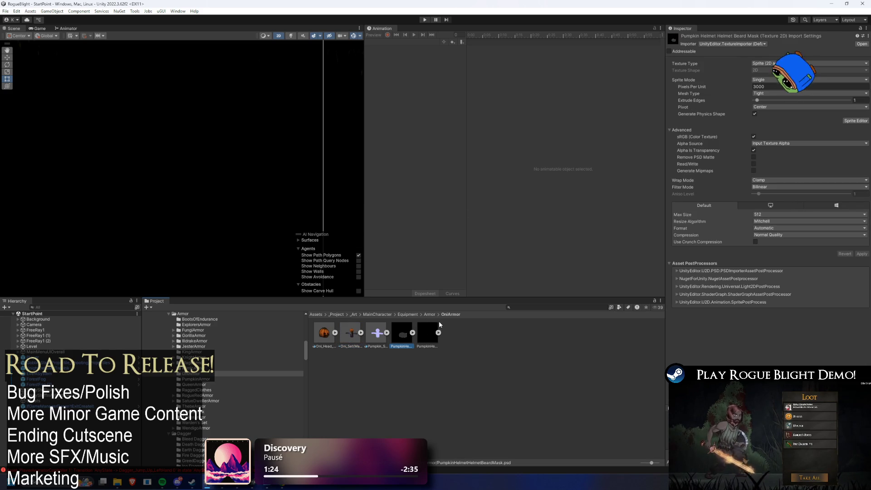
{"action": "key", "text": "F2"}
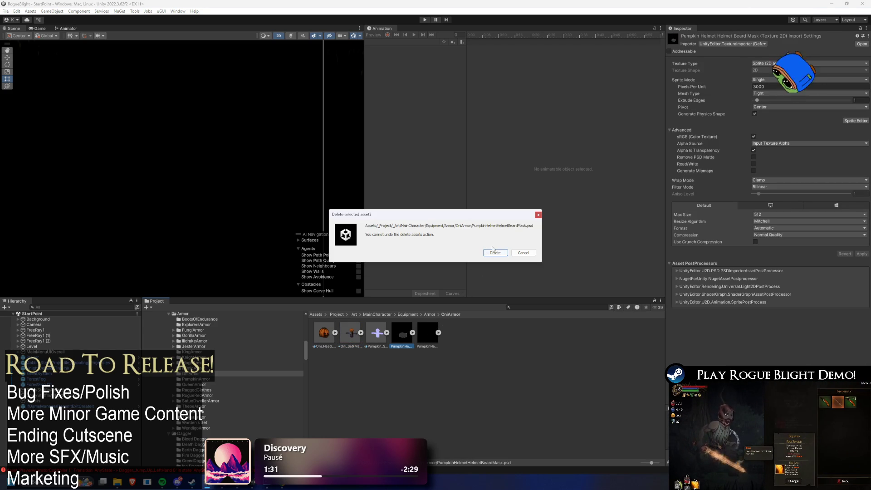
{"action": "left_click", "coordinate": [493, 250]}
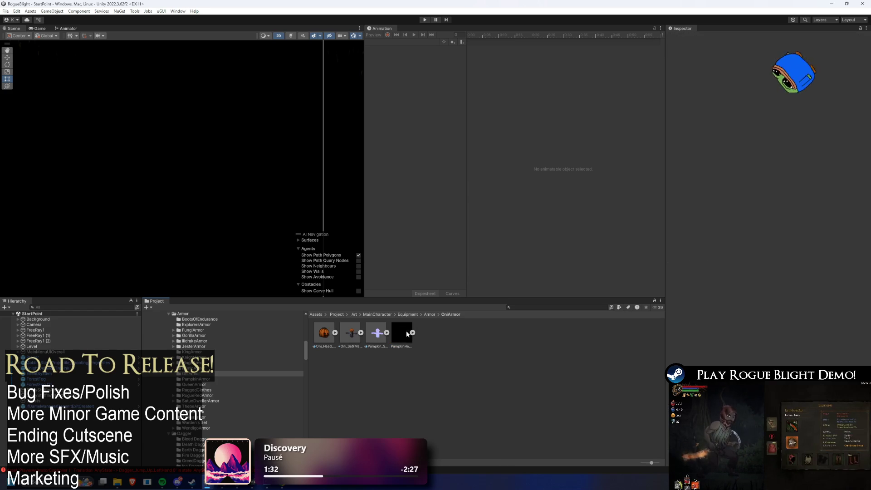
{"action": "left_click", "coordinate": [385, 332]}
{"action": "key", "text": "Delete"}
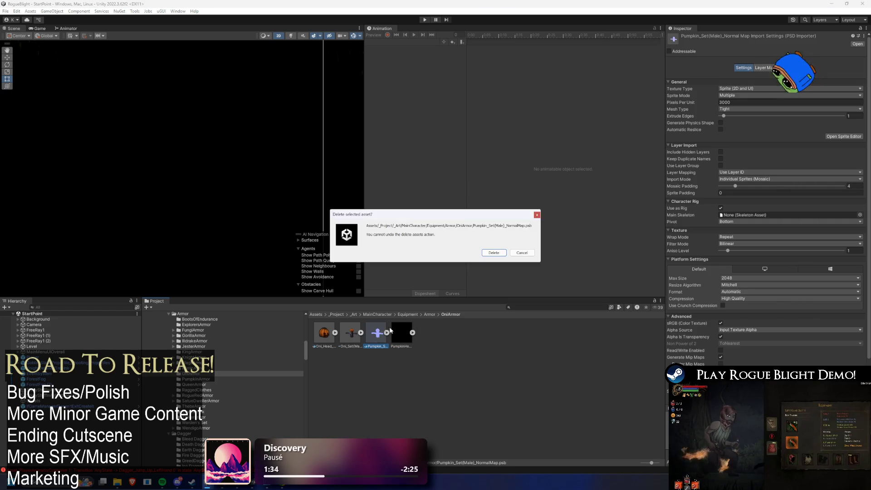
{"action": "key", "text": "Return"}
Open Oni_Set(Male) in Photoshop and select the Left Arm Body layer's pixels.
{"action": "left_click", "coordinate": [351, 333]}
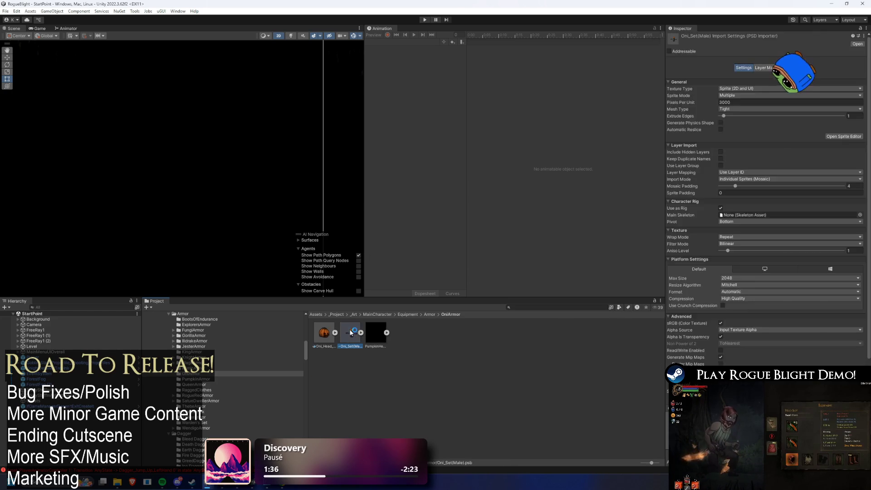
{"action": "double_click", "coordinate": [351, 333]}
{"action": "key", "text": "alt+bracketleft"}
{"action": "key", "text": "ctrl+a"}
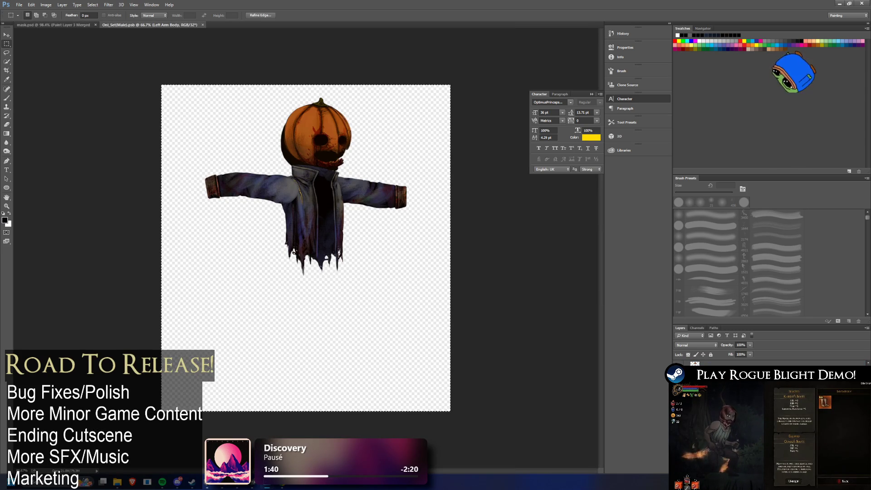
Erase the left arm, jacket body, body_back and right arm layers, leaving the pumpkin head.
{"action": "key", "text": "Delete"}
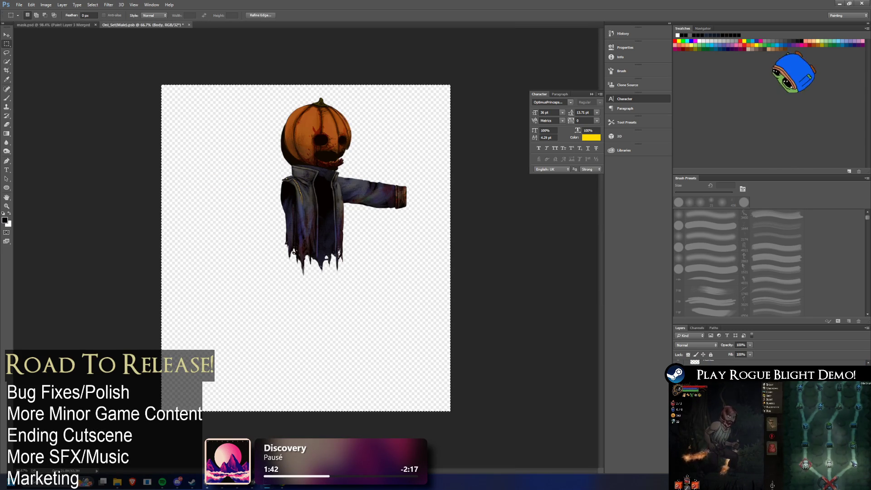
{"action": "key", "text": "Delete"}
{"action": "key", "text": "alt+bracketleft"}
{"action": "key", "text": "Delete"}
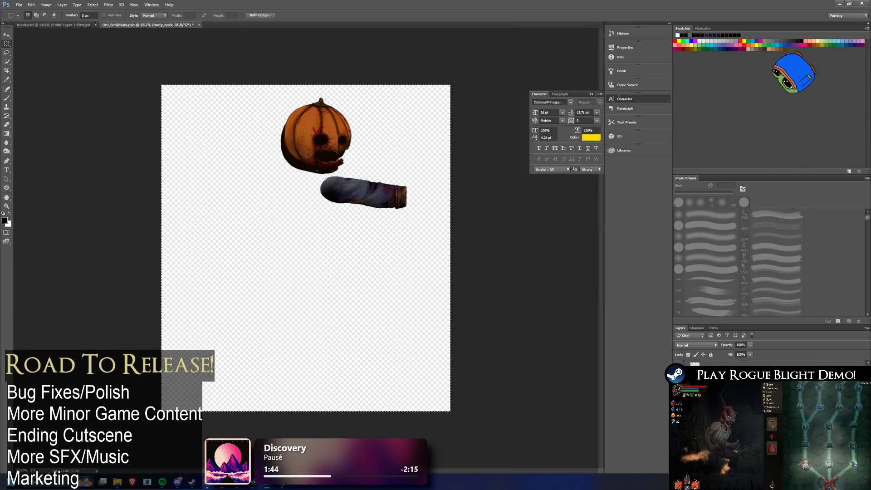
{"action": "key", "text": "alt+bracketright"}
{"action": "key", "text": "alt+bracketright"}
{"action": "key", "text": "alt+bracketright"}
{"action": "key", "text": "Delete"}
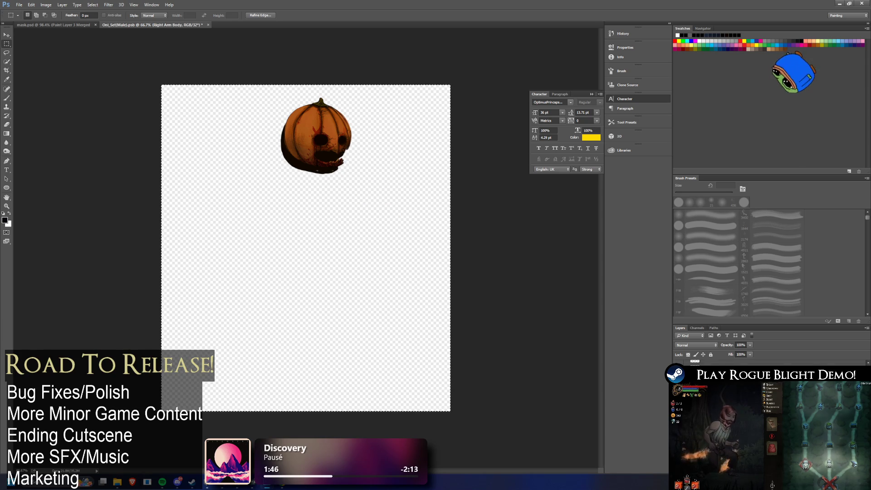
{"action": "key", "text": "alt+bracketright"}
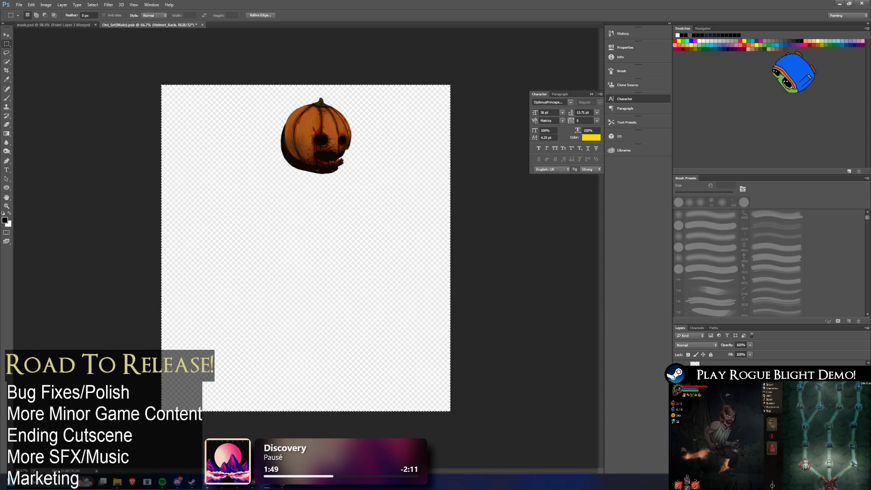
Switch briefly to Unity, then bring Photoshop's mask.psd document back to the front.
{"action": "key", "text": "alt+Tab"}
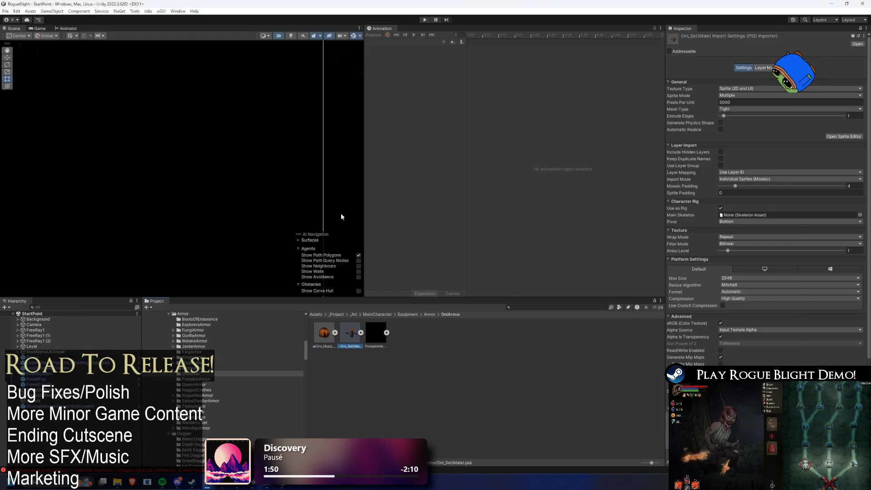
{"action": "key", "text": "alt+Tab"}
{"action": "key", "text": "Escape"}
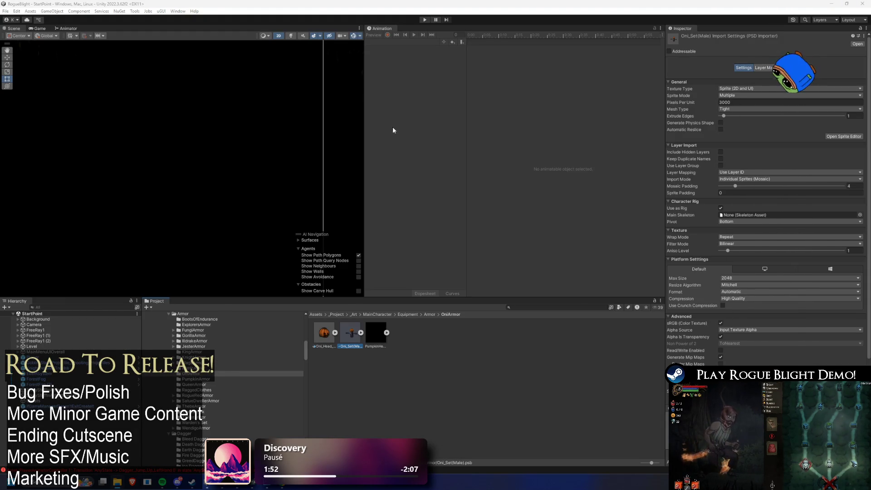
{"action": "key", "text": "alt+Tab"}
{"action": "key", "text": "ctrl+Tab"}
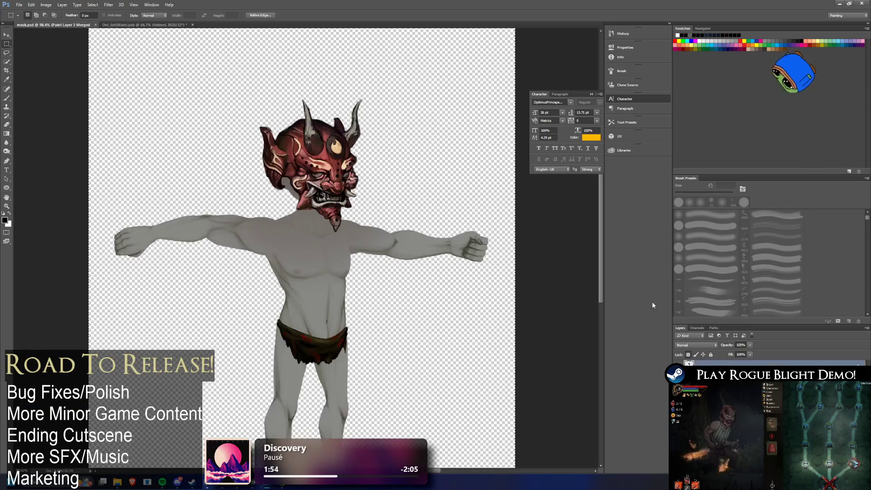
Copy the red oni mask and paste it into Oni_Set(Male), accepting the profile conversion.
{"action": "left_click", "coordinate": [150, 15]}
{"action": "key", "text": "Escape"}
{"action": "key", "text": "ctrl+Tab"}
{"action": "key", "text": "ctrl+v"}
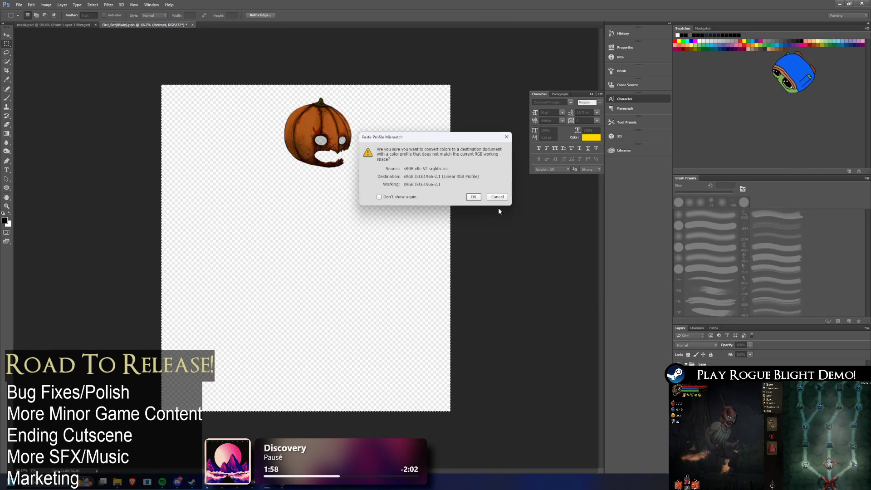
{"action": "left_click", "coordinate": [473, 196]}
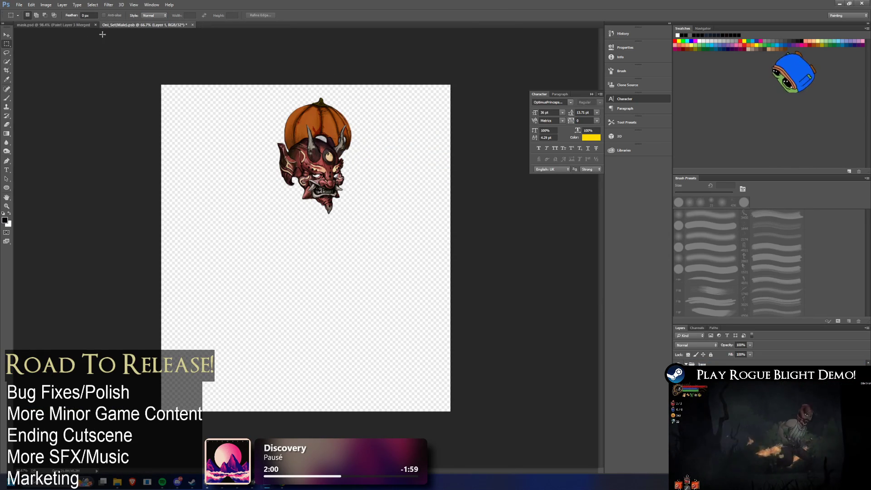
Free-transform the pasted oni mask and drag it up over the pumpkin helmet.
{"action": "key", "text": "ctrl+Tab"}
{"action": "key", "text": "ctrl+Tab"}
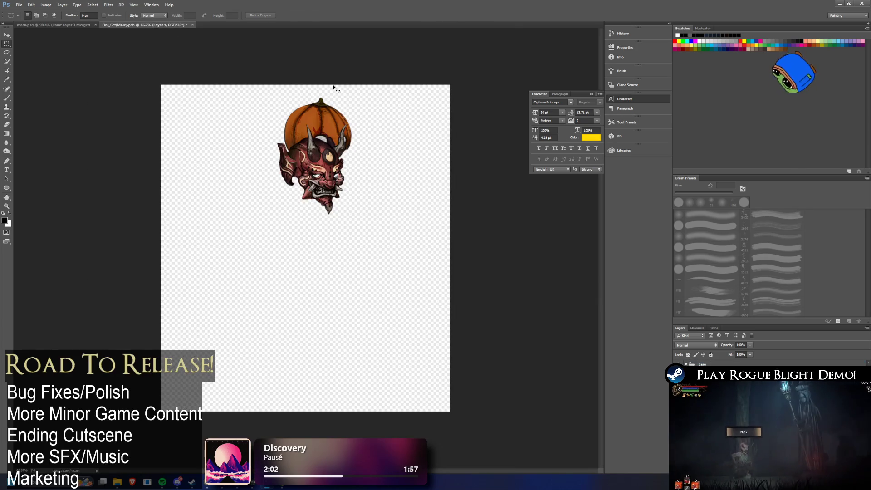
{"action": "key", "text": "ctrl+t"}
{"action": "left_click_drag", "start_coordinate": [330, 175], "coordinate": [330, 140]}
{"action": "mouse_move", "coordinate": [331, 143]}
{"action": "left_mouse_down"}
{"action": "mouse_move", "coordinate": [335, 149]}
{"action": "mouse_move", "coordinate": [335, 141]}
{"action": "left_mouse_up"}
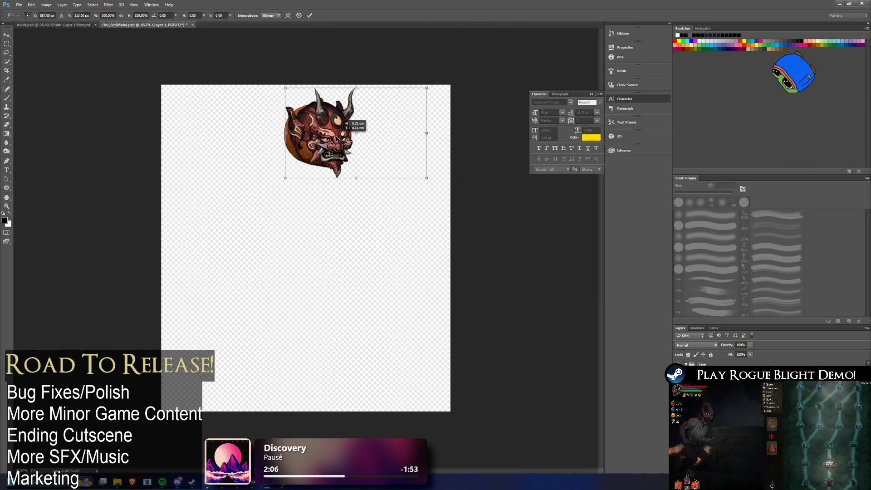
{"action": "scroll", "coordinate": [317, 118], "scroll_direction": "up", "scroll_amount": 5}
{"action": "left_click_drag", "start_coordinate": [601, 257], "coordinate": [601, 200]}
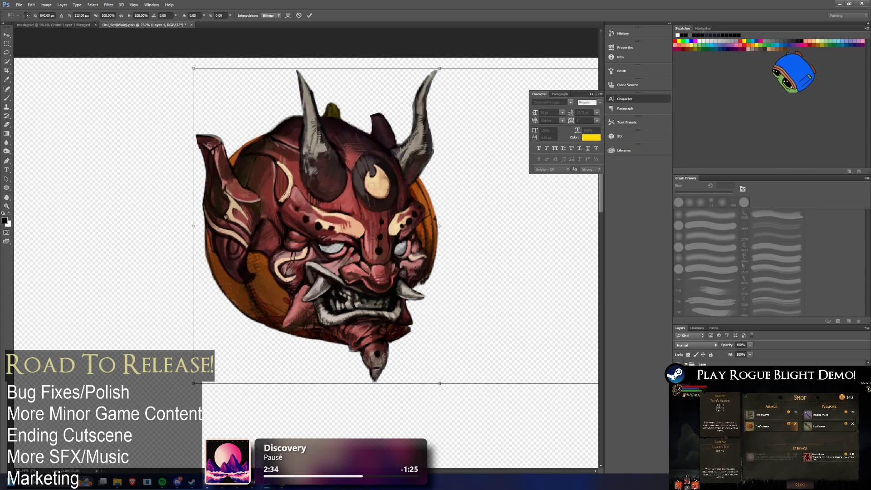
{"action": "left_click", "coordinate": [191, 482]}
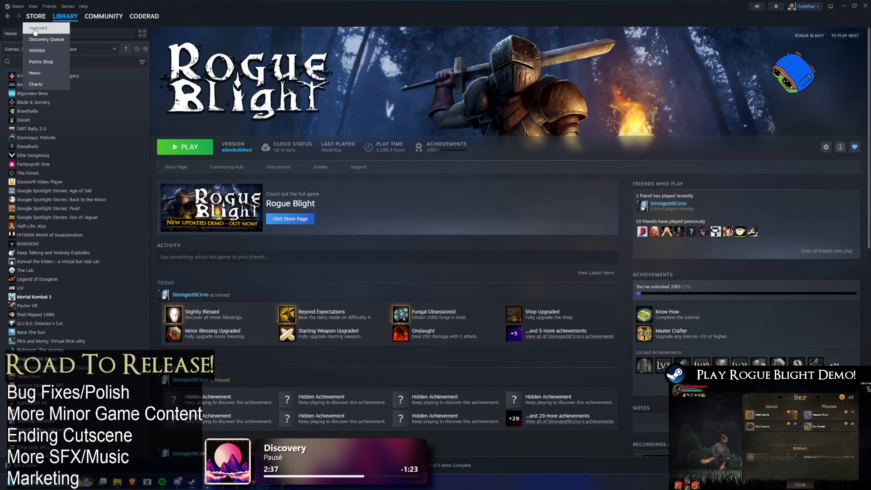
Search the Steam store for 'sola' and open the Solarpunk page.
{"action": "left_click", "coordinate": [35, 29]}
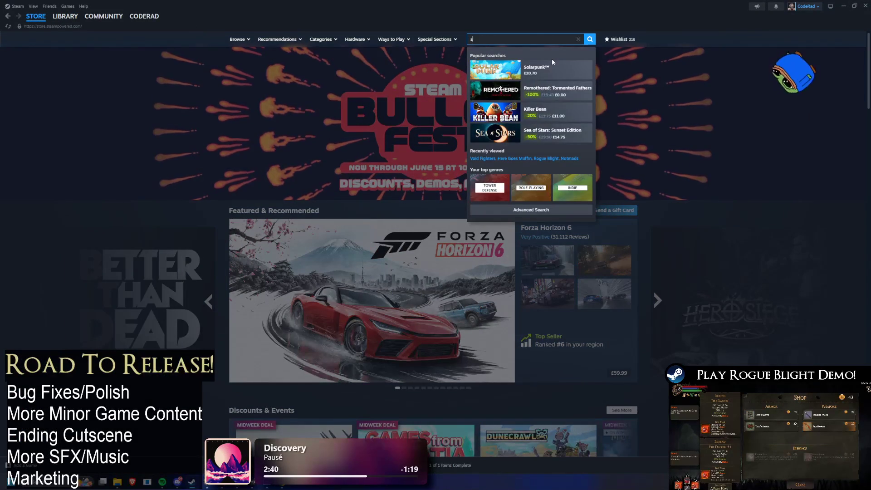
{"action": "type", "text": "sol"}
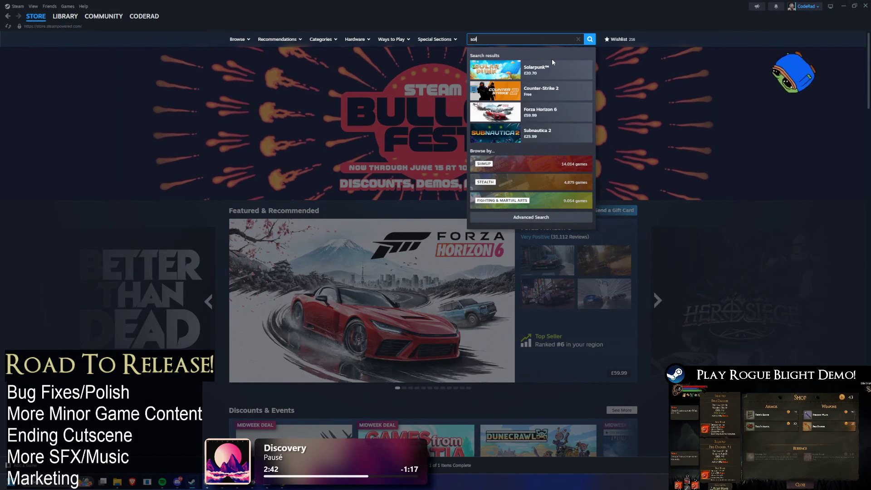
{"action": "type", "text": "a"}
{"action": "left_click", "coordinate": [529, 71]}
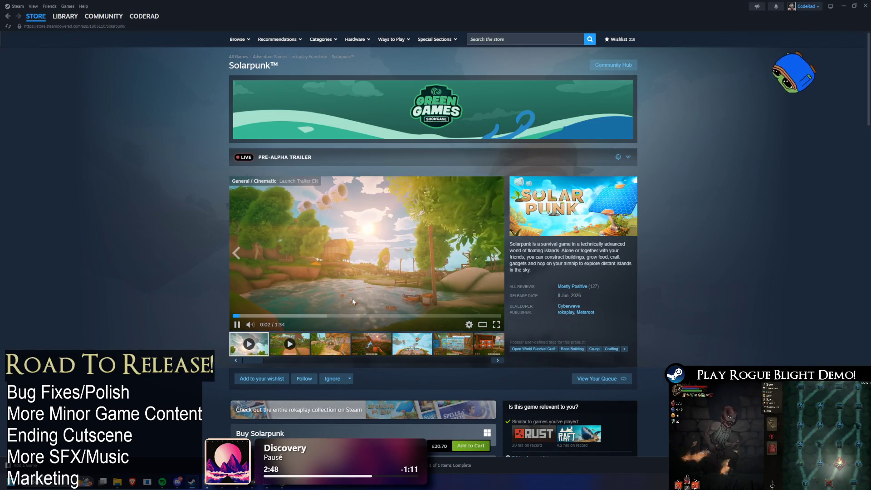
Browse Solarpunk's brick-and-hammer and interior room screenshots, then jump to its Mostly Positive reviews.
{"action": "left_click", "coordinate": [333, 344]}
{"action": "left_click", "coordinate": [334, 344]}
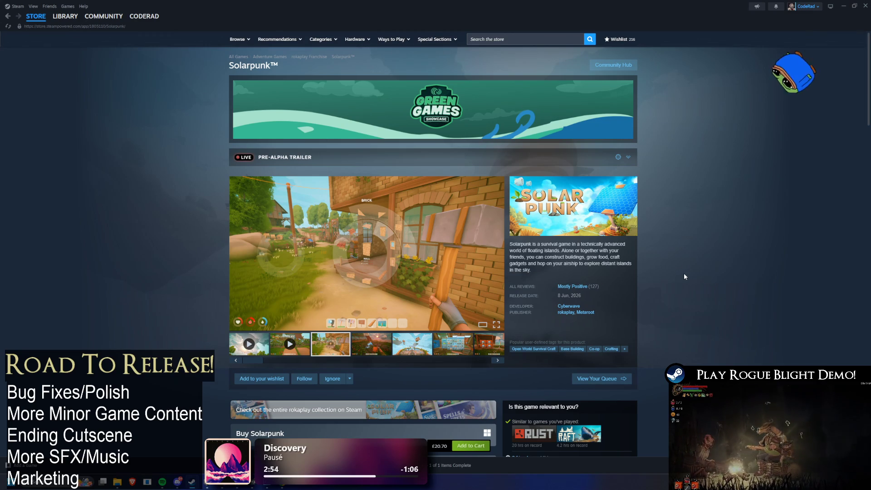
{"action": "key", "text": "XF86AudioRaiseVolume"}
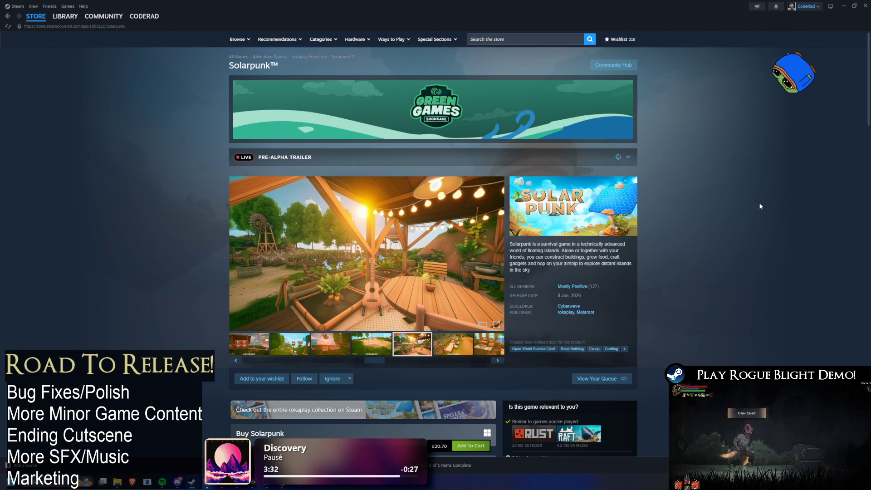
{"action": "left_click", "coordinate": [445, 348]}
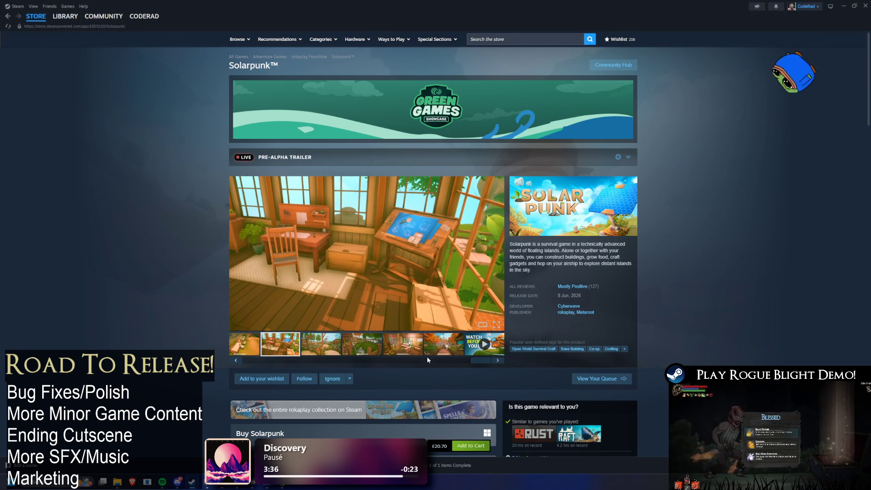
{"action": "left_click_drag", "start_coordinate": [426, 358], "coordinate": [230, 361]}
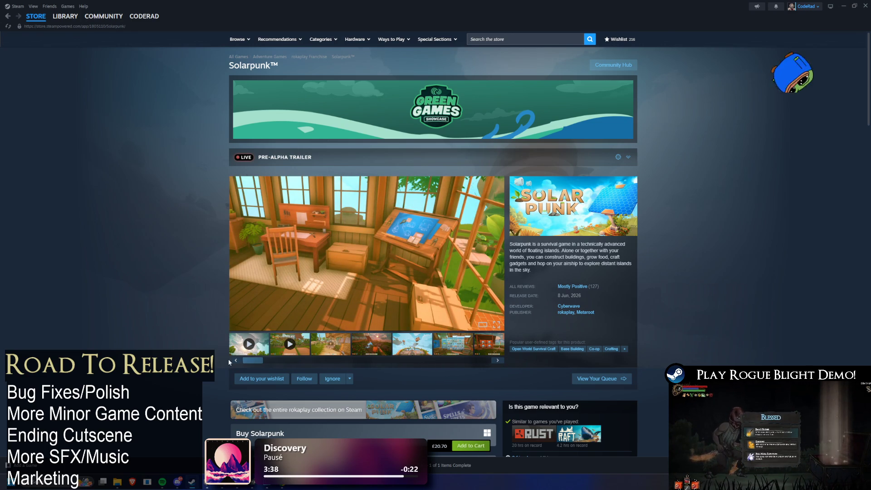
{"action": "left_click", "coordinate": [576, 287]}
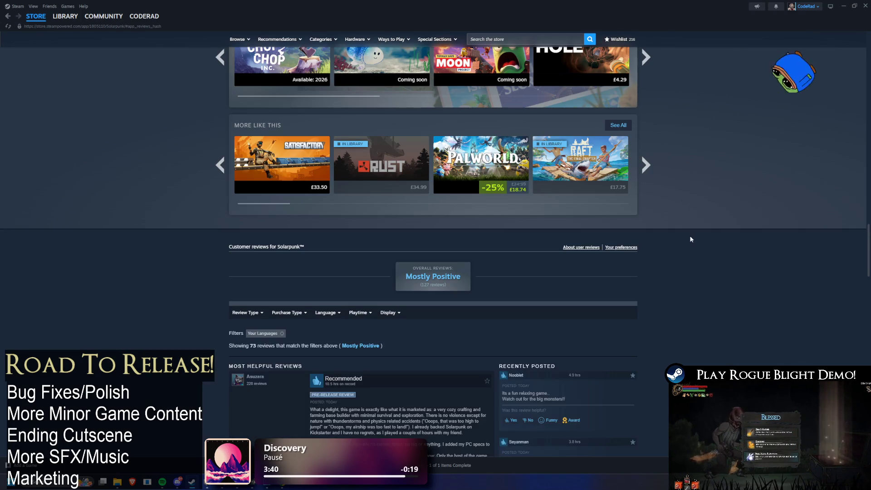
{"action": "scroll", "coordinate": [680, 250], "scroll_direction": "down", "scroll_amount": 3}
{"action": "scroll", "coordinate": [700, 234], "scroll_direction": "down", "scroll_amount": 3}
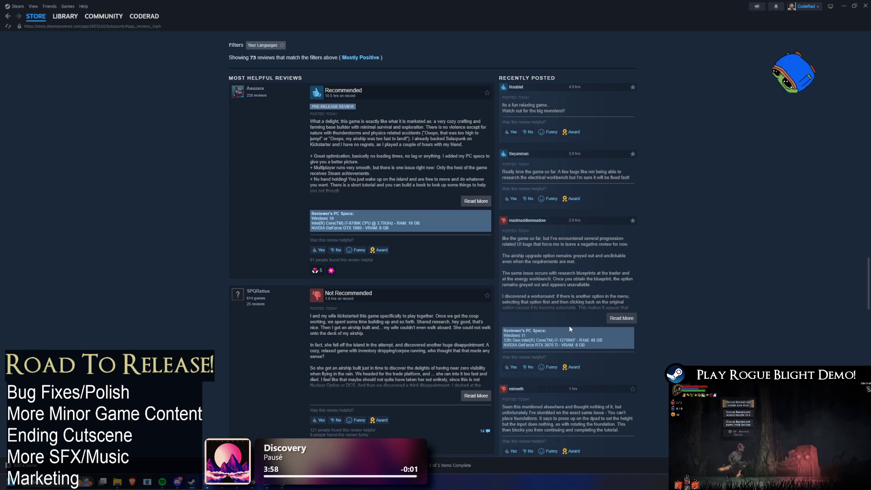
{"action": "scroll", "coordinate": [567, 317], "scroll_direction": "down", "scroll_amount": 7}
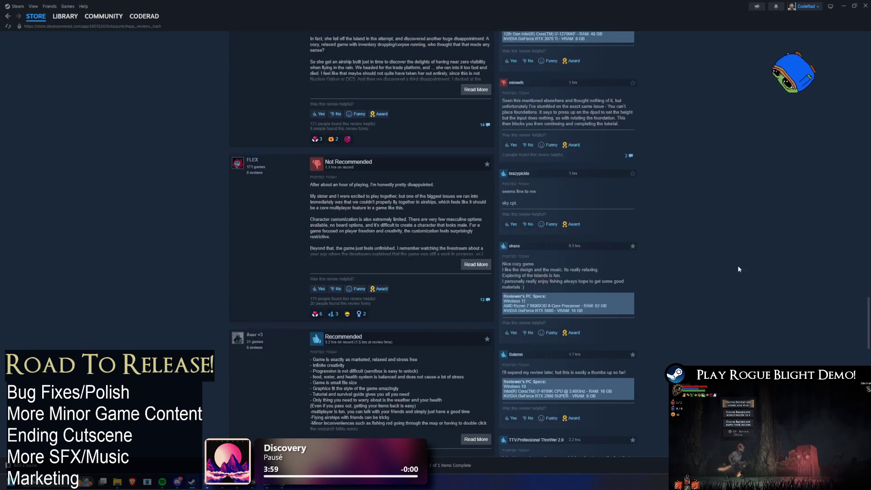
{"action": "scroll", "coordinate": [747, 254], "scroll_direction": "down", "scroll_amount": 10}
{"action": "scroll", "coordinate": [744, 296], "scroll_direction": "down", "scroll_amount": 10}
{"action": "key", "text": "Home"}
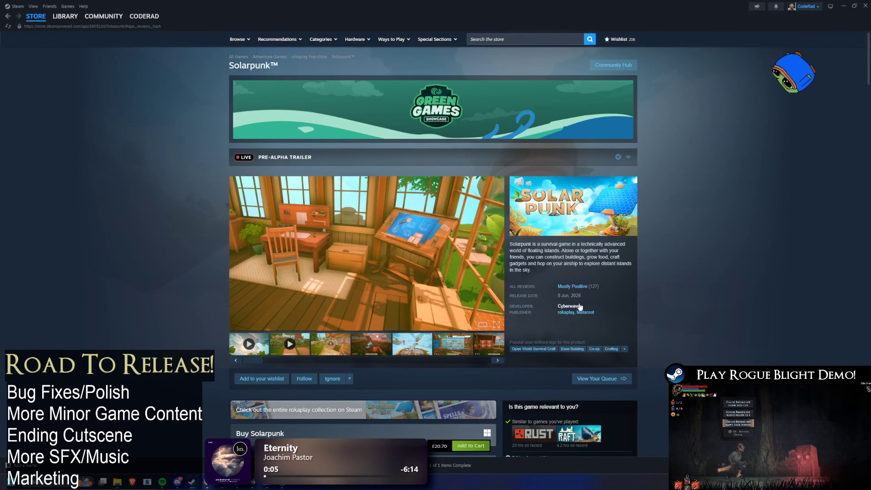
Scroll through the Solarpunk store page sections, then return to the Library home.
{"action": "mouse_move", "coordinate": [574, 287]}
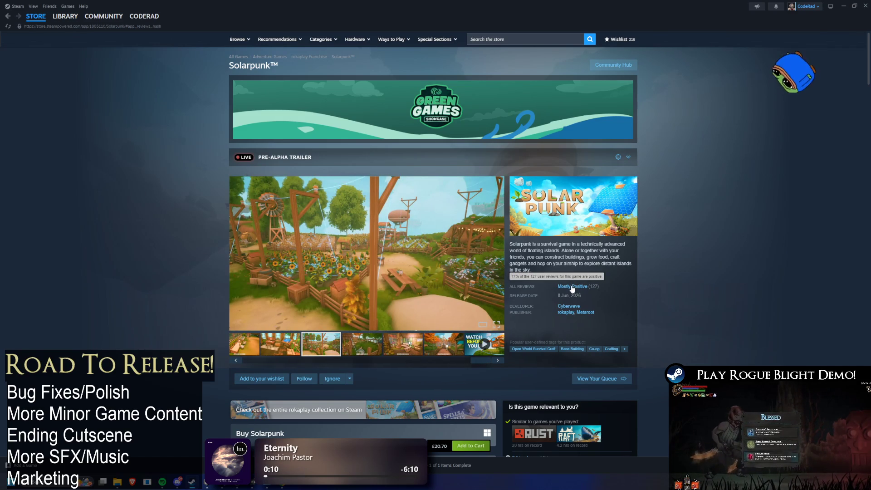
{"action": "scroll", "coordinate": [728, 270], "scroll_direction": "down", "scroll_amount": 3}
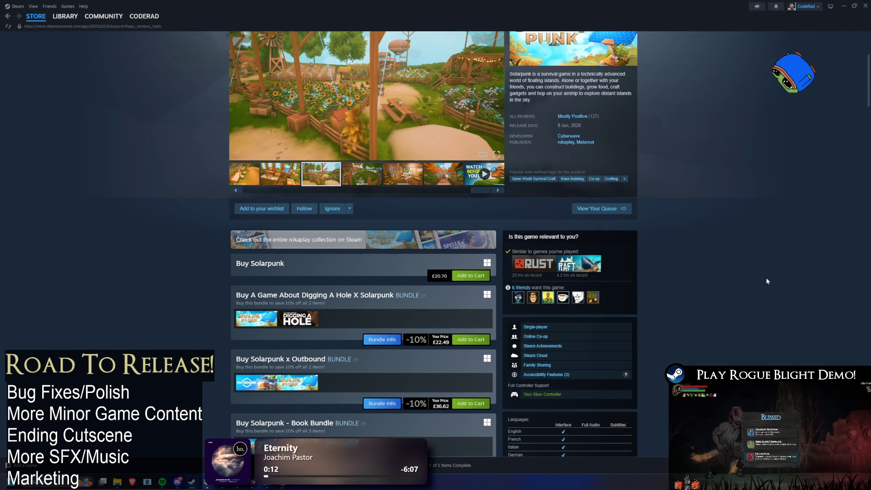
{"action": "mouse_move", "coordinate": [560, 120]}
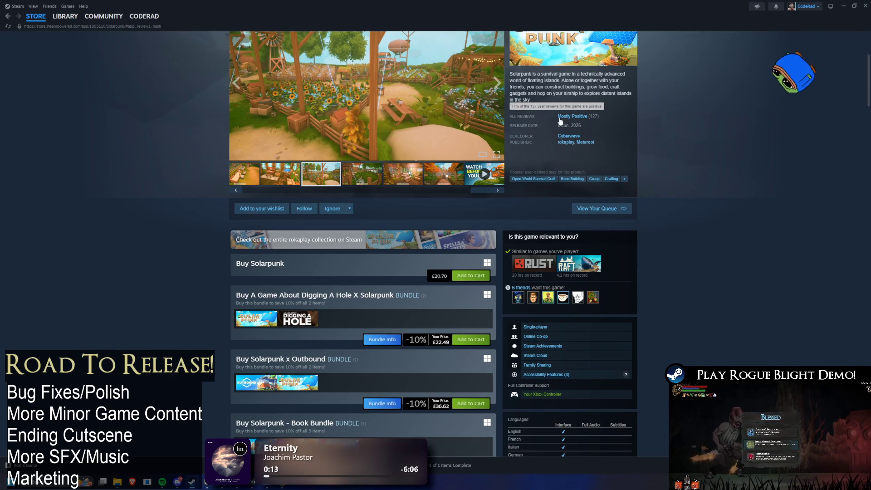
{"action": "scroll", "coordinate": [694, 157], "scroll_direction": "down", "scroll_amount": 6}
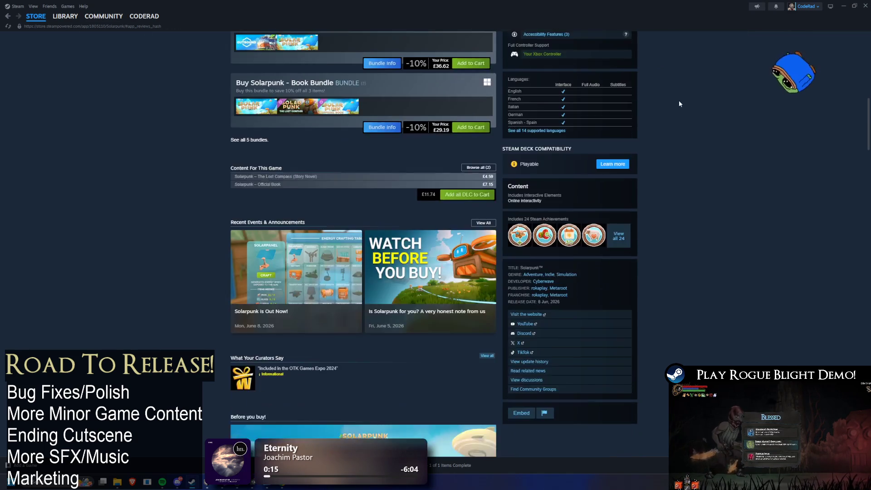
{"action": "scroll", "coordinate": [676, 249], "scroll_direction": "down", "scroll_amount": 3}
{"action": "scroll", "coordinate": [545, 236], "scroll_direction": "up", "scroll_amount": 4}
{"action": "scroll", "coordinate": [424, 228], "scroll_direction": "down", "scroll_amount": 5}
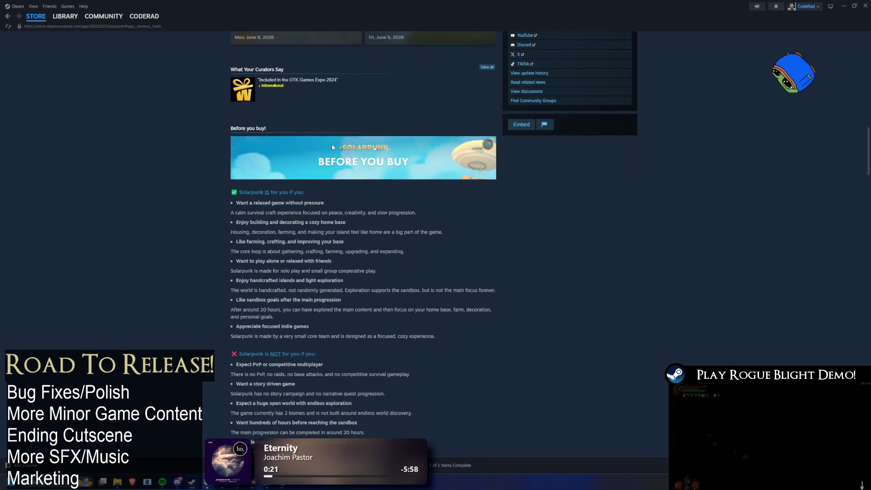
{"action": "scroll", "coordinate": [346, 132], "scroll_direction": "down", "scroll_amount": 5}
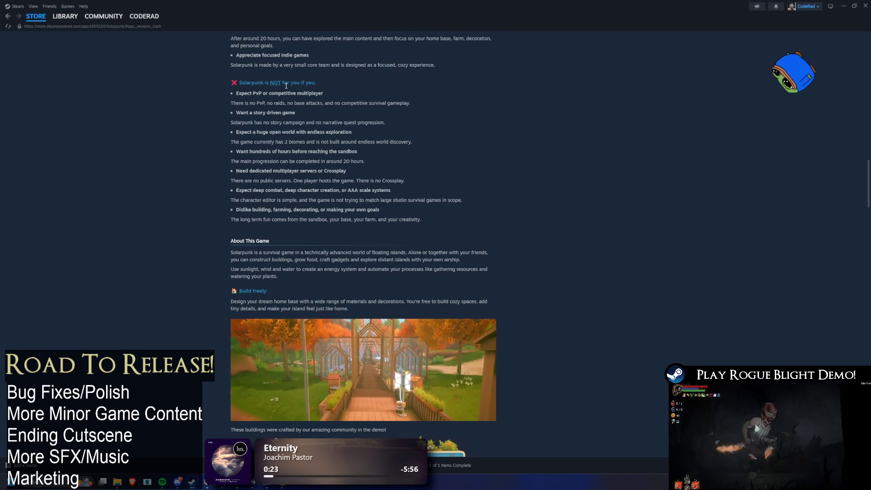
{"action": "scroll", "coordinate": [386, 209], "scroll_direction": "down", "scroll_amount": 1}
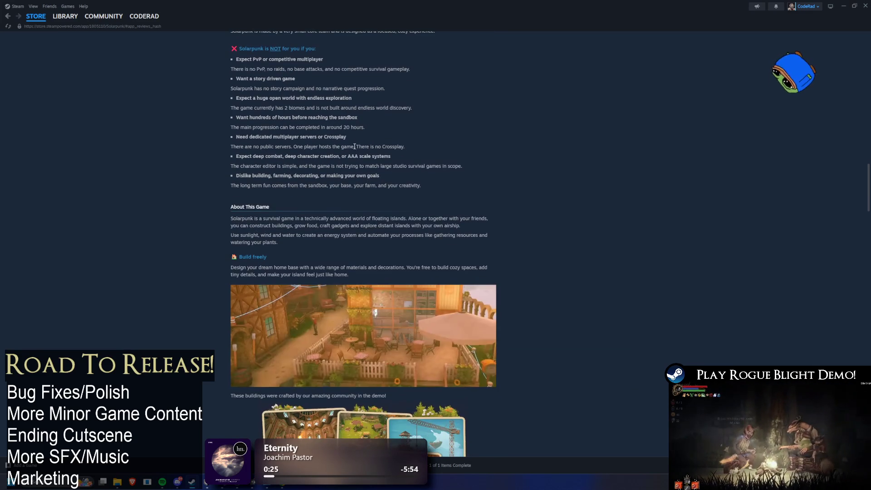
{"action": "scroll", "coordinate": [386, 209], "scroll_direction": "up", "scroll_amount": 2}
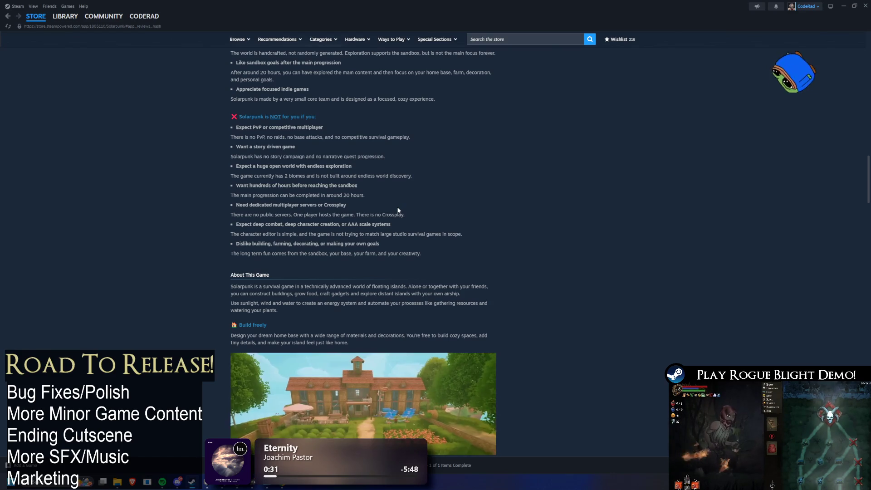
{"action": "scroll", "coordinate": [396, 213], "scroll_direction": "down", "scroll_amount": 4}
{"action": "scroll", "coordinate": [394, 218], "scroll_direction": "down", "scroll_amount": 3}
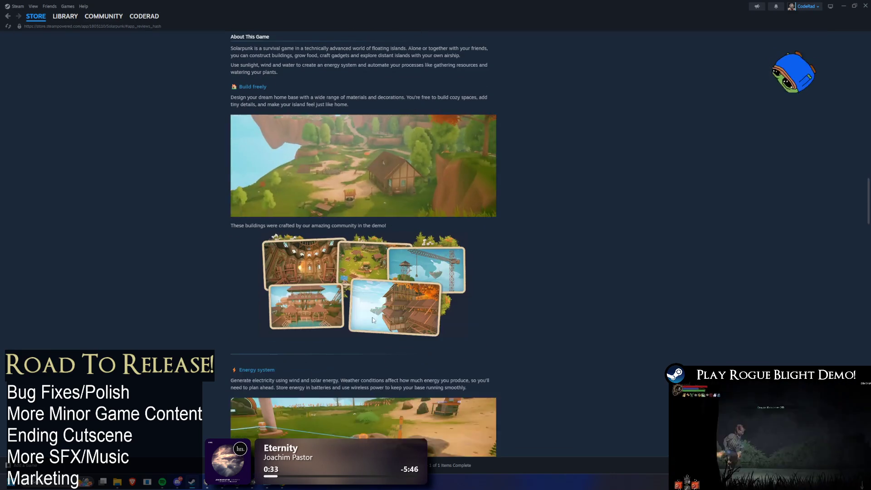
{"action": "scroll", "coordinate": [394, 277], "scroll_direction": "up", "scroll_amount": 8}
{"action": "scroll", "coordinate": [390, 159], "scroll_direction": "up", "scroll_amount": 5}
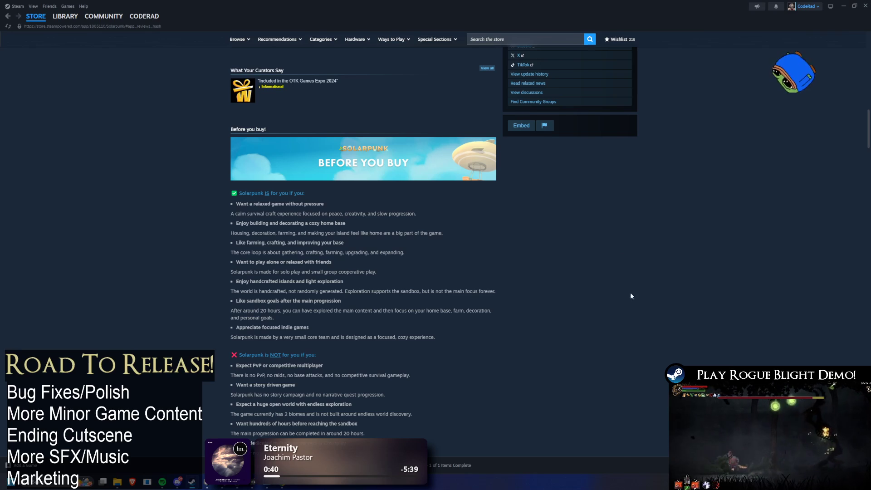
{"action": "scroll", "coordinate": [531, 272], "scroll_direction": "up", "scroll_amount": 10}
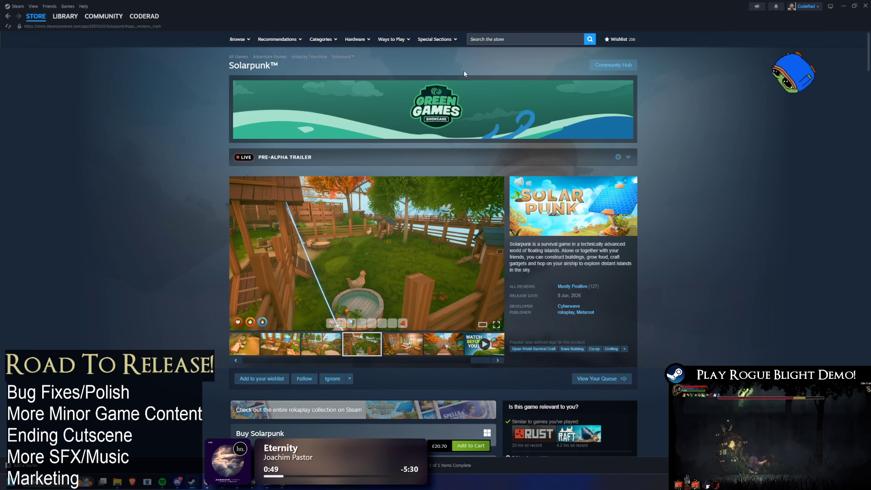
{"action": "left_click", "coordinate": [68, 28]}
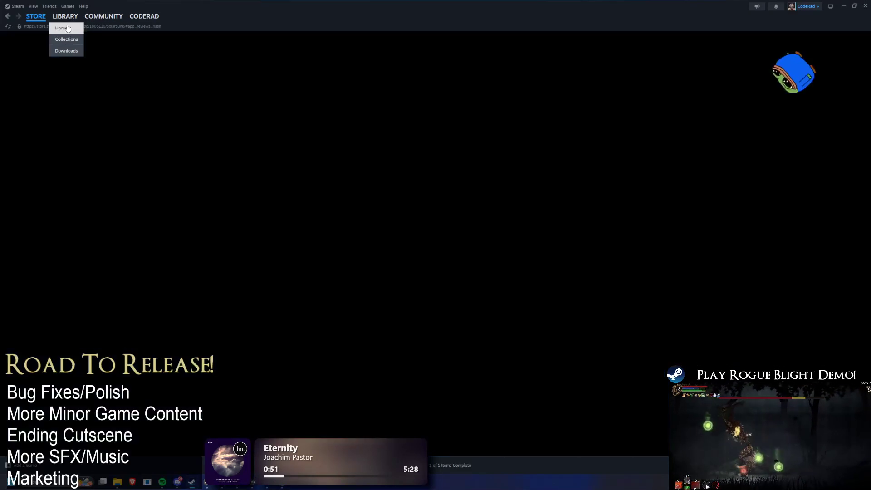
Commit the pending Free Transform on the oni mask and select the Move tool.
{"action": "key", "text": "alt+Tab"}
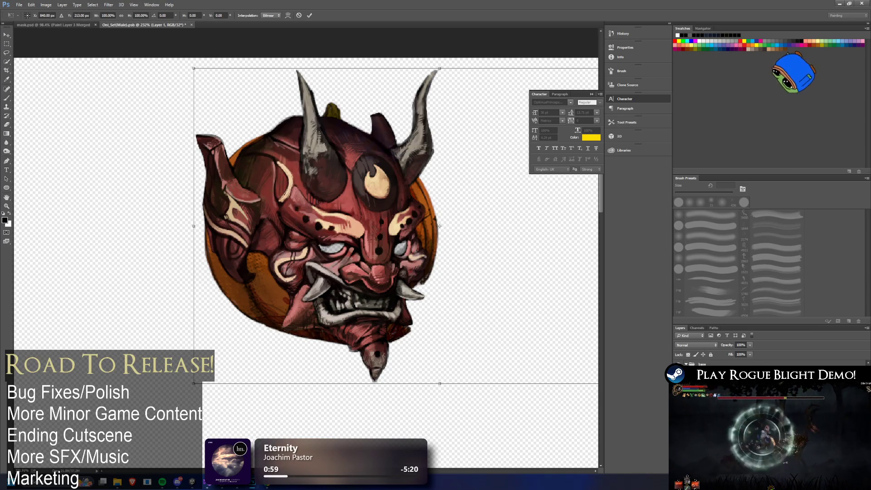
{"action": "key", "text": "Return"}
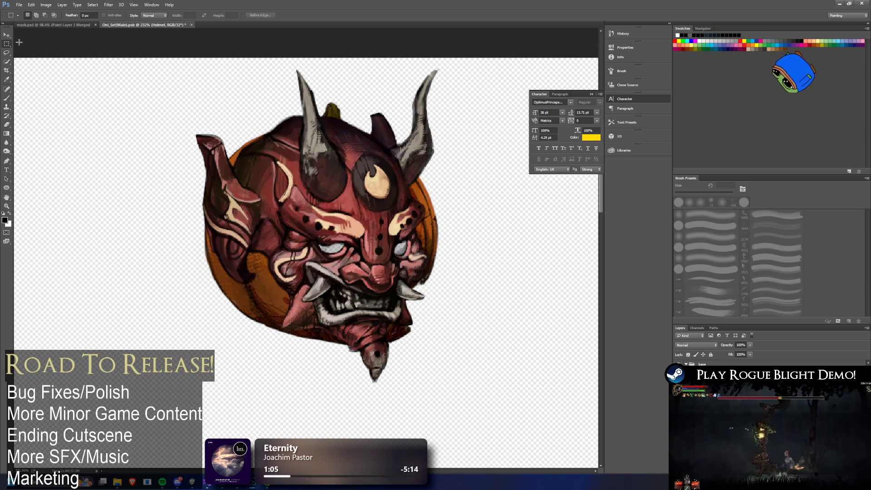
{"action": "key", "text": "alt+Tab"}
{"action": "key", "text": "alt+Tab"}
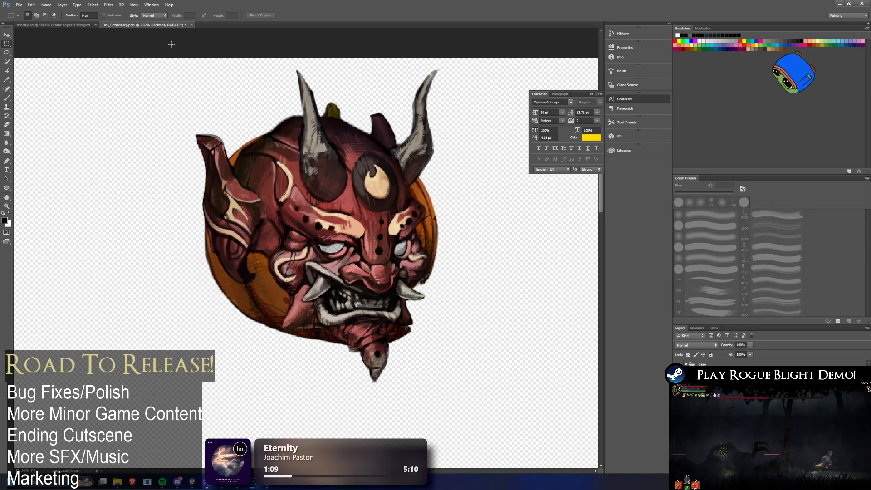
{"action": "left_click", "coordinate": [6, 33]}
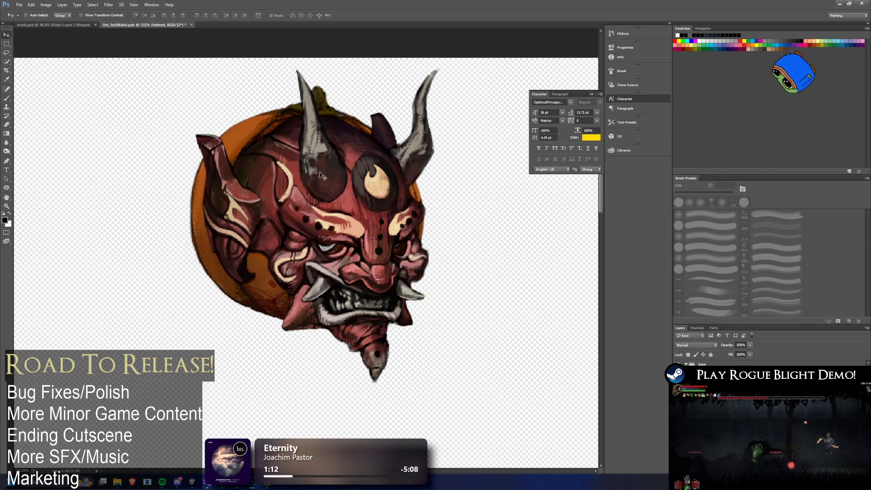
Drag the oni face layer until it sits centred over the pumpkin helmet.
{"action": "mouse_move", "coordinate": [435, 295]}
{"action": "left_mouse_down"}
{"action": "mouse_move", "coordinate": [358, 256]}
{"action": "mouse_move", "coordinate": [451, 301]}
{"action": "mouse_move", "coordinate": [442, 303]}
{"action": "mouse_move", "coordinate": [419, 271]}
{"action": "mouse_move", "coordinate": [436, 288]}
{"action": "mouse_move", "coordinate": [423, 293]}
{"action": "mouse_move", "coordinate": [443, 300]}
{"action": "mouse_move", "coordinate": [479, 249]}
{"action": "mouse_move", "coordinate": [440, 300]}
{"action": "left_mouse_up"}
{"action": "left_click_drag", "start_coordinate": [440, 302], "coordinate": [438, 301]}
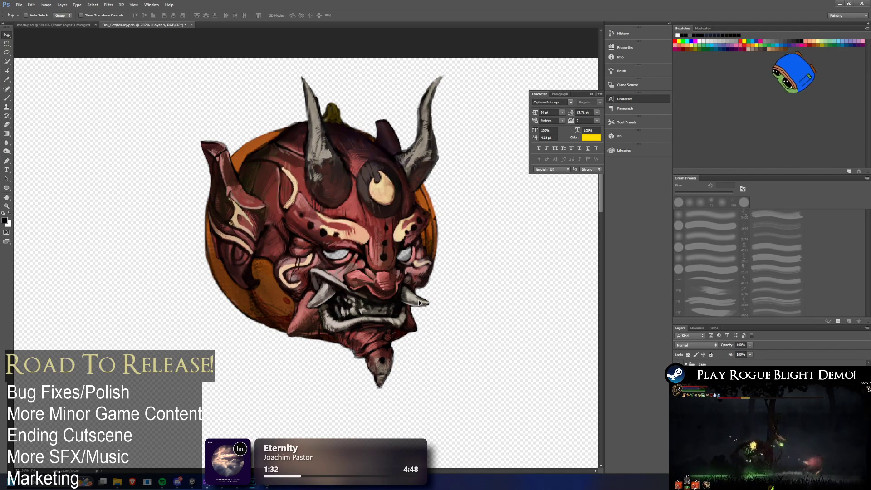
{"action": "mouse_move", "coordinate": [419, 300]}
{"action": "left_mouse_down"}
{"action": "mouse_move", "coordinate": [436, 338]}
{"action": "mouse_move", "coordinate": [430, 252]}
{"action": "mouse_move", "coordinate": [429, 305]}
{"action": "mouse_move", "coordinate": [401, 302]}
{"action": "mouse_move", "coordinate": [517, 295]}
{"action": "mouse_move", "coordinate": [400, 298]}
{"action": "mouse_move", "coordinate": [425, 289]}
{"action": "mouse_move", "coordinate": [328, 318]}
{"action": "mouse_move", "coordinate": [434, 304]}
{"action": "mouse_move", "coordinate": [415, 272]}
{"action": "left_mouse_up"}
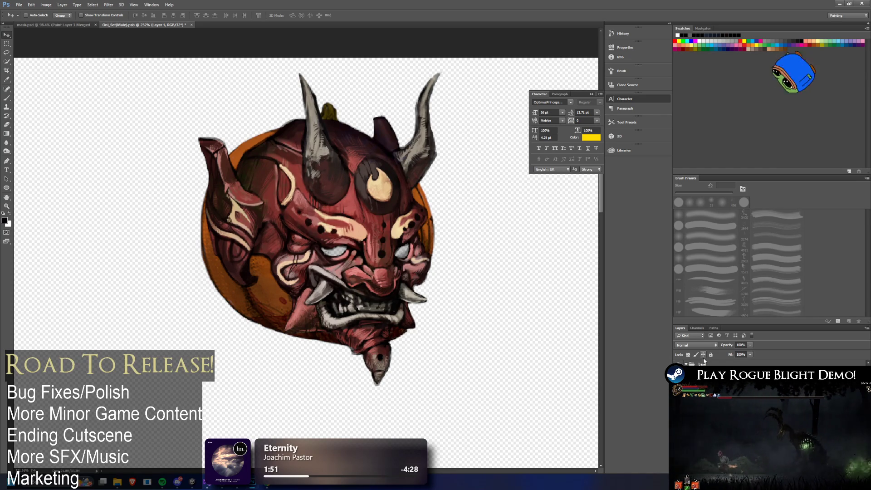
{"action": "left_click_drag", "start_coordinate": [440, 300], "coordinate": [264, 283]}
{"action": "mouse_move", "coordinate": [383, 299]}
{"action": "left_mouse_down"}
{"action": "mouse_move", "coordinate": [404, 279]}
{"action": "mouse_move", "coordinate": [328, 276]}
{"action": "mouse_move", "coordinate": [454, 279]}
{"action": "mouse_move", "coordinate": [336, 279]}
{"action": "mouse_move", "coordinate": [410, 276]}
{"action": "mouse_move", "coordinate": [397, 276]}
{"action": "left_mouse_up"}
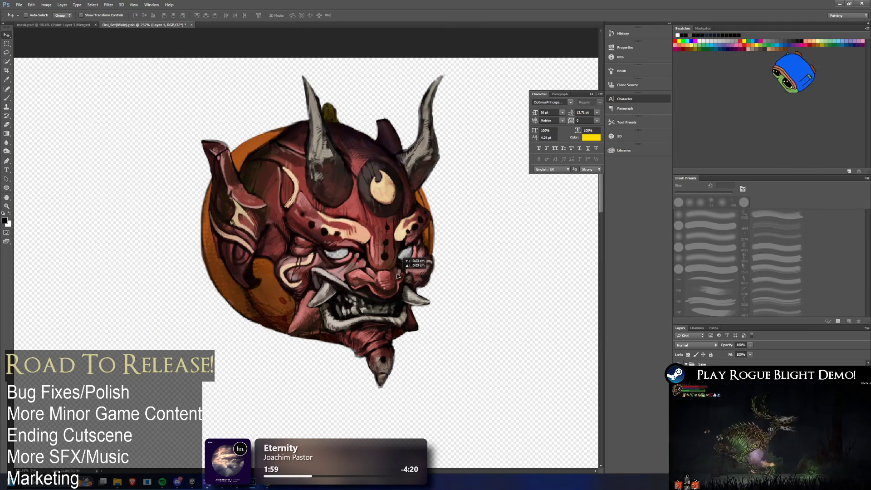
{"action": "key", "text": "alt+Tab"}
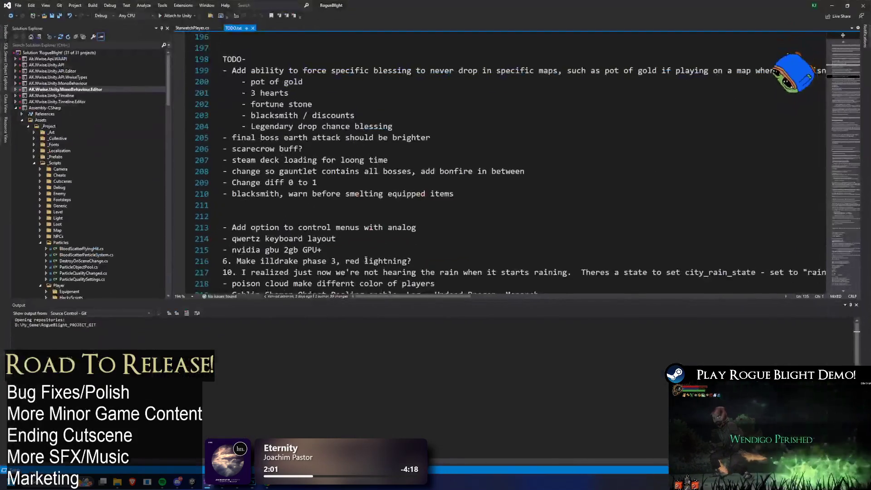
{"action": "scroll", "coordinate": [413, 216], "scroll_direction": "up", "scroll_amount": 20}
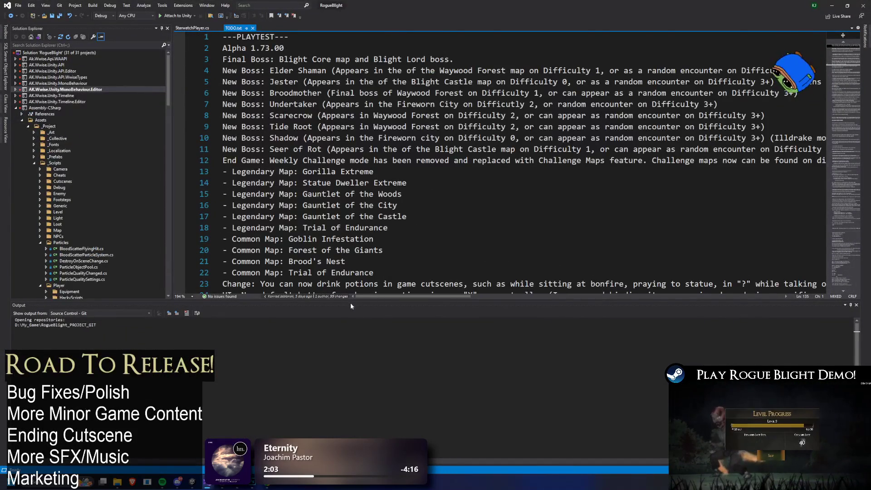
{"action": "left_click_drag", "start_coordinate": [351, 307], "coordinate": [351, 377]}
{"action": "scroll", "coordinate": [257, 60], "scroll_direction": "down", "scroll_amount": 5}
{"action": "scroll", "coordinate": [257, 60], "scroll_direction": "down", "scroll_amount": 20}
{"action": "scroll", "coordinate": [265, 101], "scroll_direction": "down", "scroll_amount": 10}
{"action": "mouse_move", "coordinate": [313, 265]}
{"action": "left_mouse_down"}
{"action": "mouse_move", "coordinate": [311, 180]}
{"action": "mouse_move", "coordinate": [217, 91]}
{"action": "mouse_move", "coordinate": [196, 47]}
{"action": "left_mouse_up"}
{"action": "scroll", "coordinate": [274, 78], "scroll_direction": "down", "scroll_amount": 16}
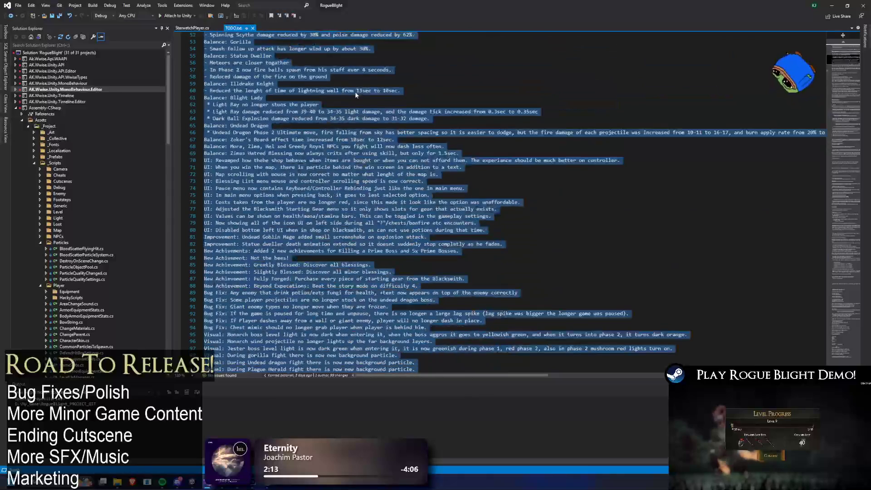
{"action": "scroll", "coordinate": [399, 176], "scroll_direction": "up", "scroll_amount": 16}
{"action": "left_click_drag", "start_coordinate": [216, 53], "coordinate": [245, 119]}
{"action": "scroll", "coordinate": [414, 122], "scroll_direction": "down", "scroll_amount": 11}
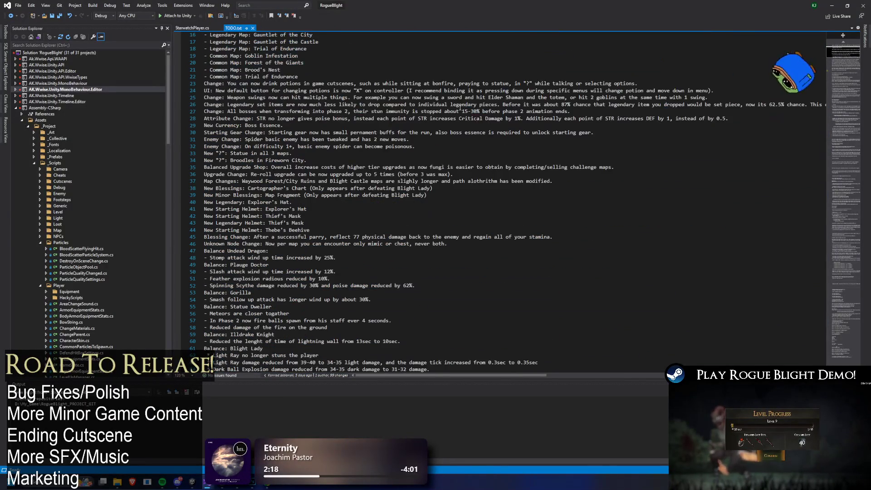
{"action": "left_click", "coordinate": [834, 7]}
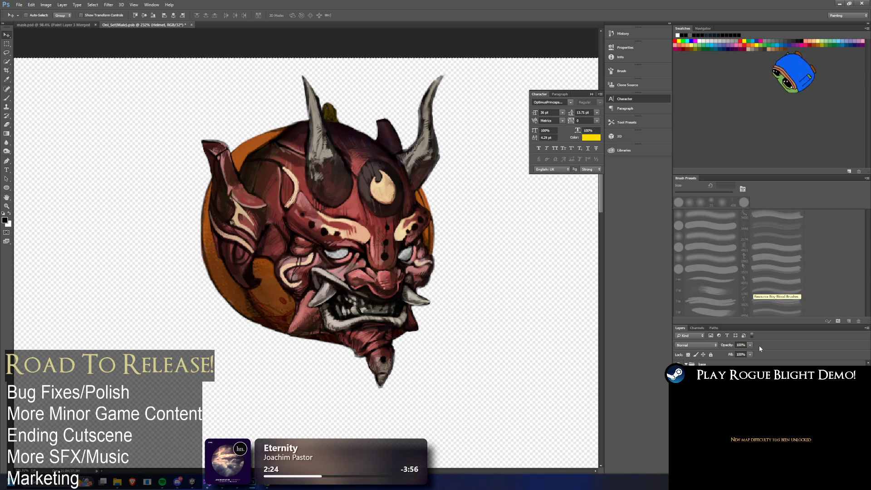
Hide the orange circle layer and merge Layer 1 down into the Helmet layer.
{"action": "left_click", "coordinate": [679, 383]}
{"action": "right_click", "coordinate": [758, 268]}
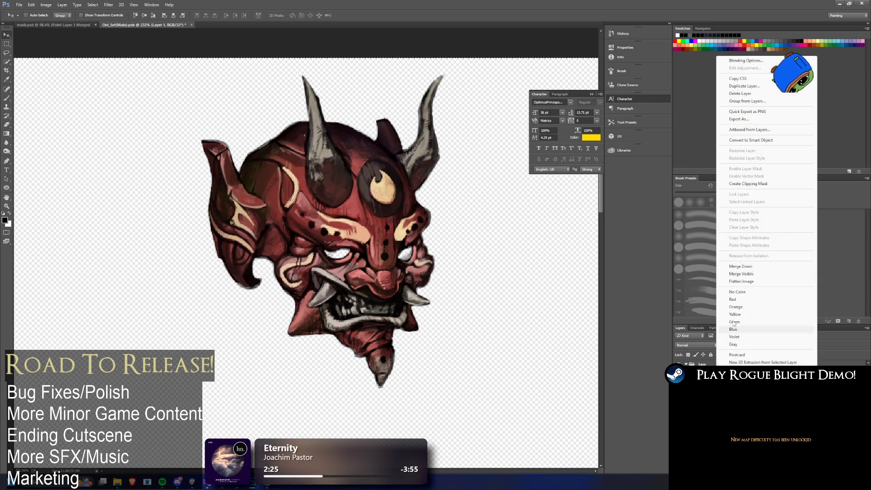
{"action": "left_click", "coordinate": [758, 265]}
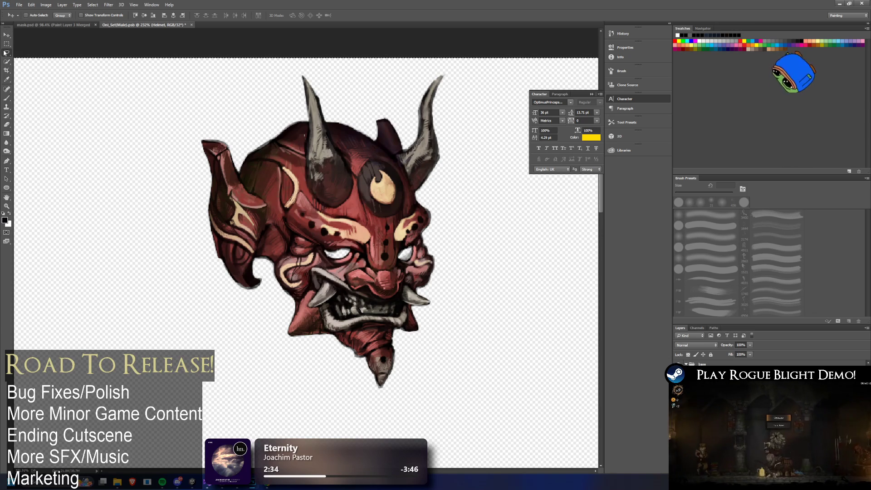
Switch to the Lasso tool, zoom out, and return to Unity.
{"action": "key", "text": "l"}
{"action": "scroll", "coordinate": [473, 153], "scroll_direction": "down", "scroll_amount": 5}
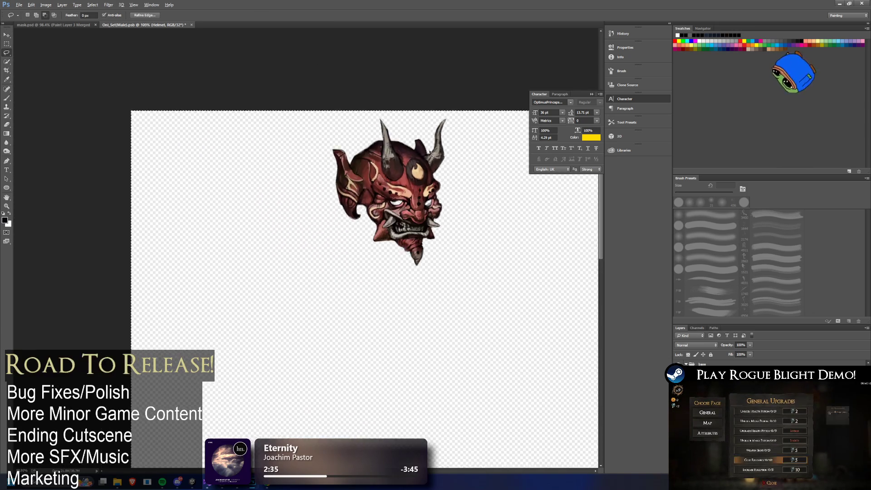
{"action": "scroll", "coordinate": [338, 86], "scroll_direction": "up", "scroll_amount": 3}
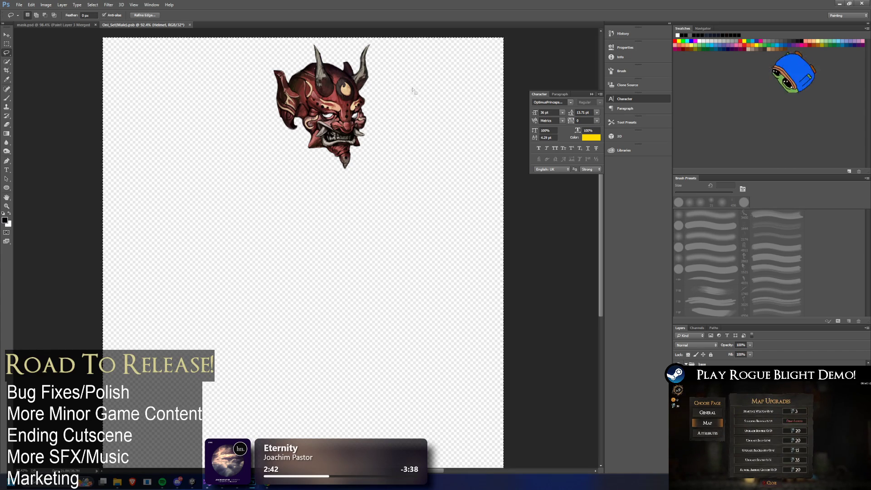
{"action": "key", "text": "alt+Tab"}
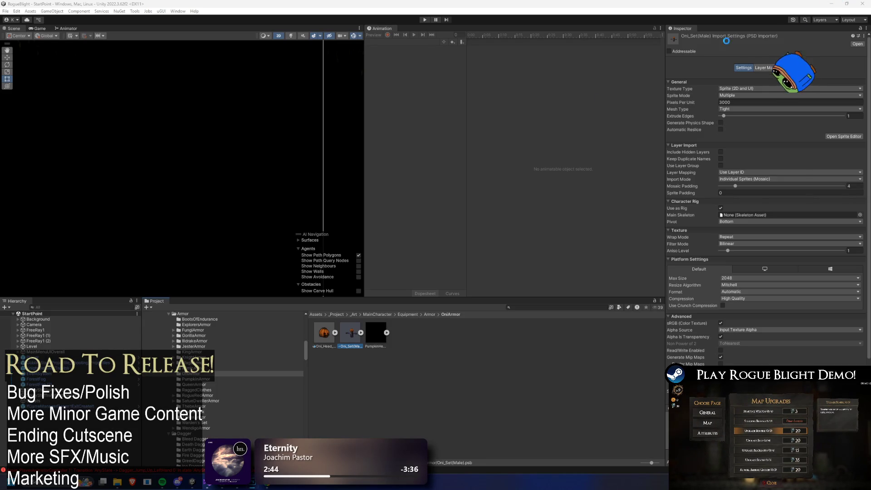
Open the Sprite Editor for Oni_Set(Male), keeping the out-of-bounds Left Arm Body and Body rects.
{"action": "left_click", "coordinate": [457, 357]}
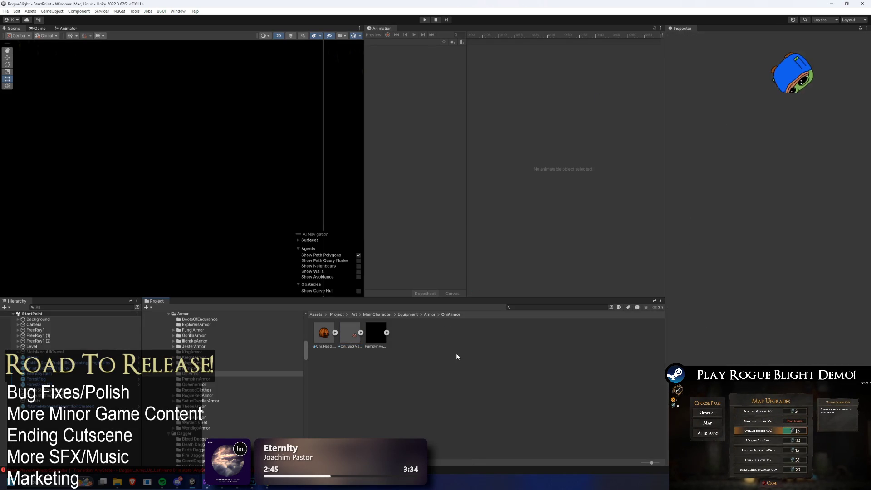
{"action": "left_click", "coordinate": [357, 336]}
{"action": "left_click", "coordinate": [855, 136]}
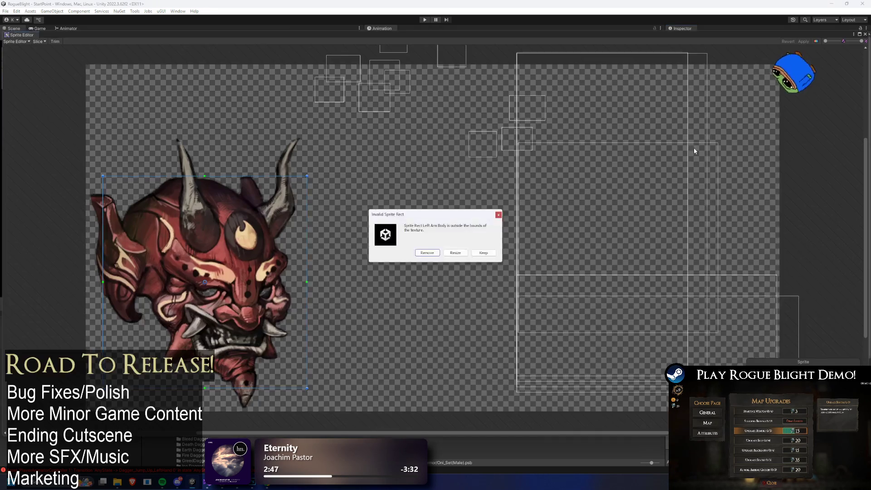
{"action": "left_click", "coordinate": [489, 257]}
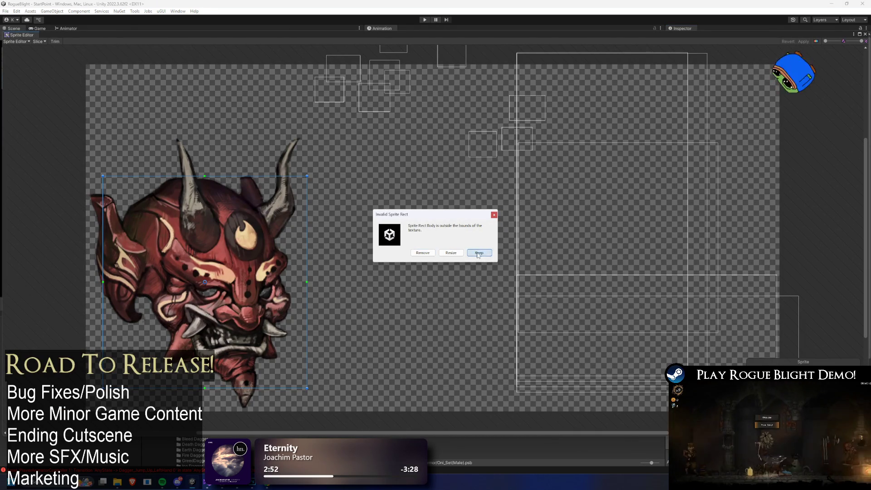
{"action": "left_click", "coordinate": [478, 253]}
Move the small sprite rects down and reposition and resize the tall body rect.
{"action": "left_click_drag", "start_coordinate": [388, 106], "coordinate": [410, 174]}
{"action": "left_click_drag", "start_coordinate": [441, 111], "coordinate": [444, 150]}
{"action": "left_click_drag", "start_coordinate": [377, 130], "coordinate": [378, 156]}
{"action": "left_click", "coordinate": [574, 138]}
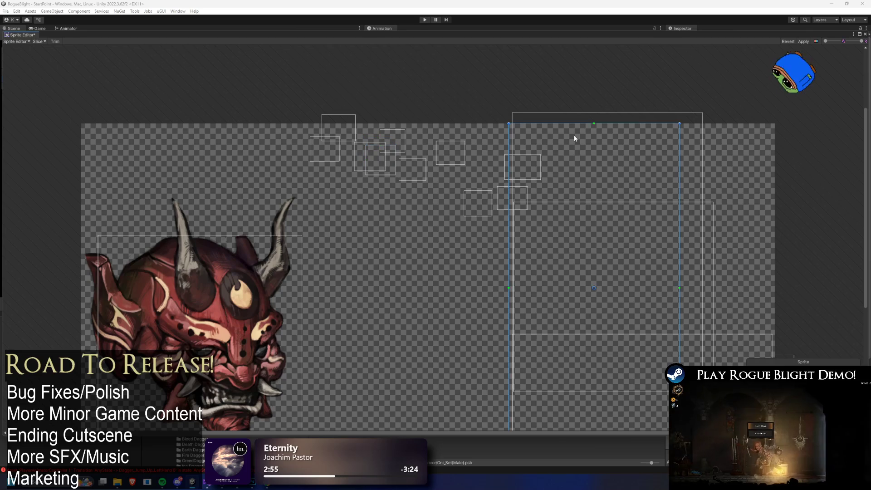
{"action": "left_click_drag", "start_coordinate": [574, 136], "coordinate": [581, 143]}
{"action": "mouse_move", "coordinate": [627, 163]}
{"action": "left_mouse_down"}
{"action": "mouse_move", "coordinate": [623, 179]}
{"action": "mouse_move", "coordinate": [620, 157]}
{"action": "left_mouse_up"}
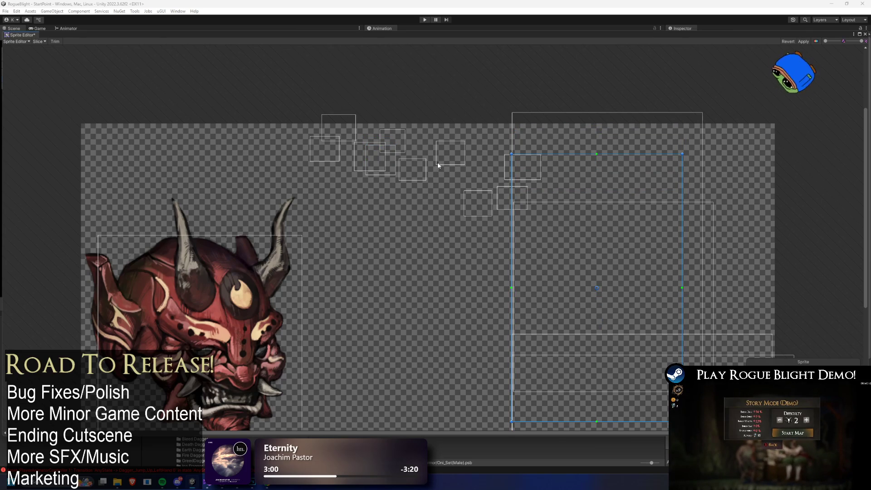
{"action": "left_click_drag", "start_coordinate": [336, 246], "coordinate": [339, 192]}
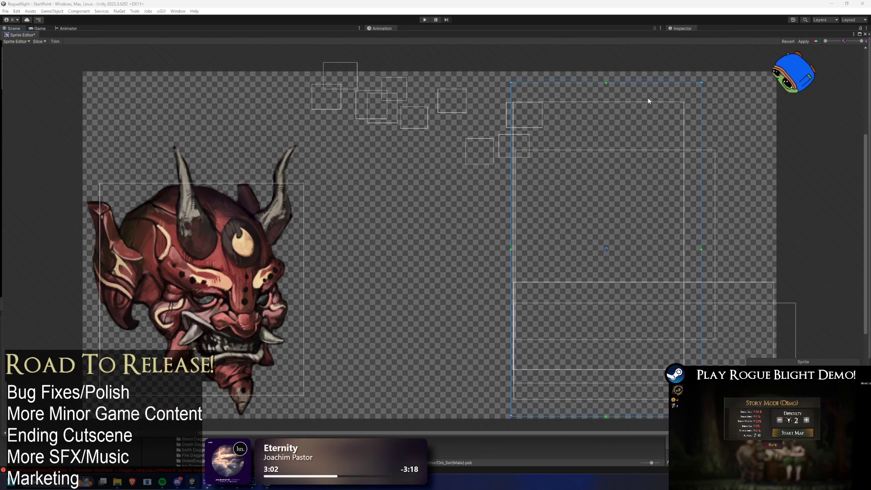
{"action": "left_click_drag", "start_coordinate": [766, 299], "coordinate": [736, 329]}
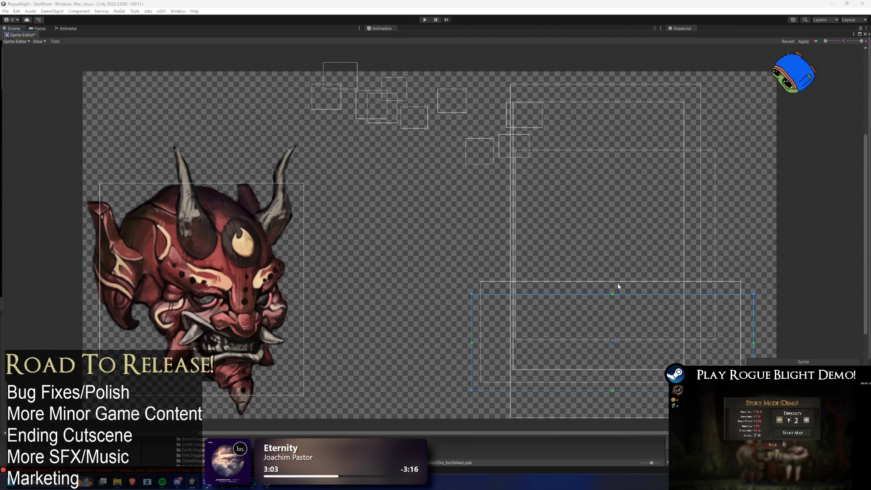
Shift the oni mask sprite rect slightly right so it frames the whole mask.
{"action": "left_click", "coordinate": [542, 403]}
{"action": "left_click_drag", "start_coordinate": [348, 72], "coordinate": [358, 92]}
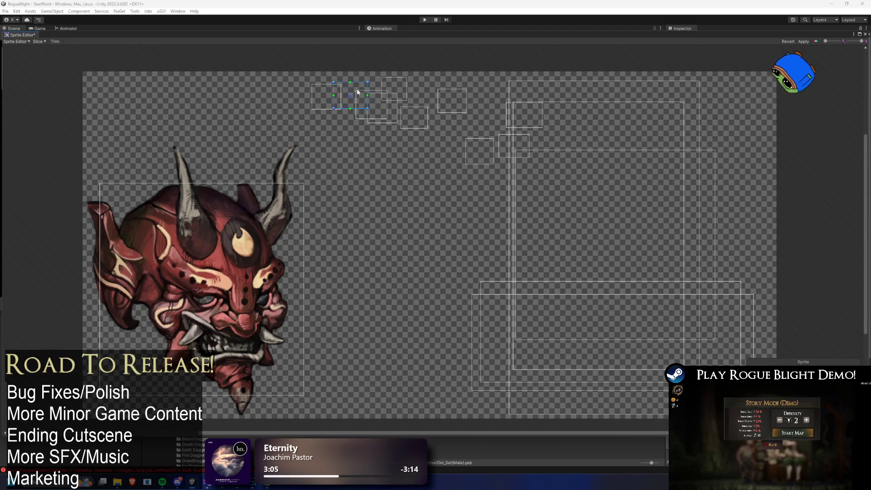
{"action": "left_click", "coordinate": [183, 212]}
{"action": "left_click_drag", "start_coordinate": [226, 328], "coordinate": [235, 325]}
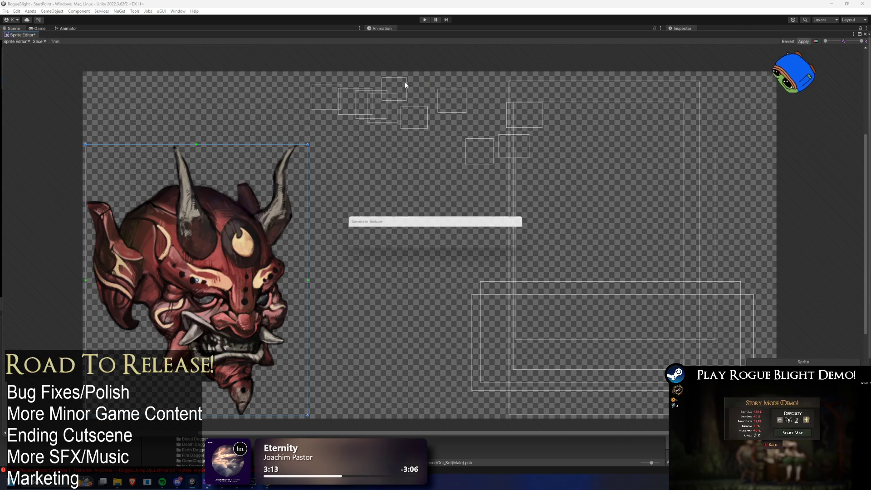
{"action": "left_click", "coordinate": [26, 40]}
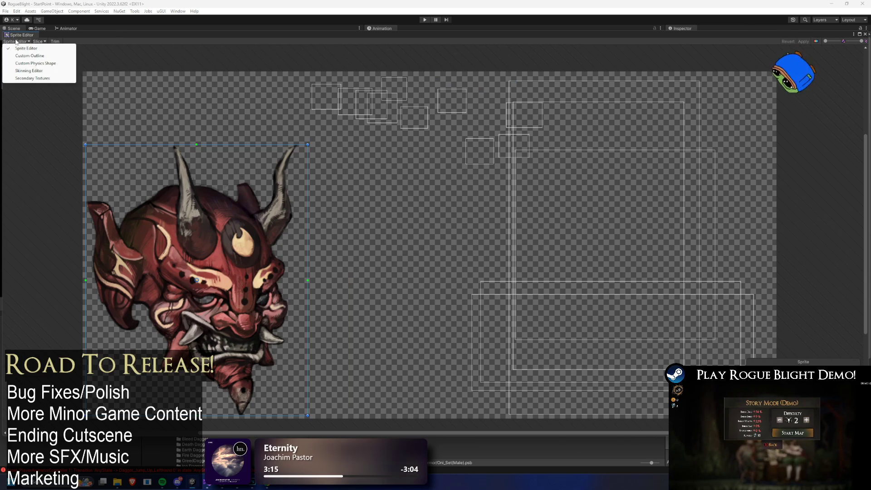
In the Skinning Editor, auto-generate geometry for the oni mask sprite and apply it.
{"action": "left_click", "coordinate": [29, 71]}
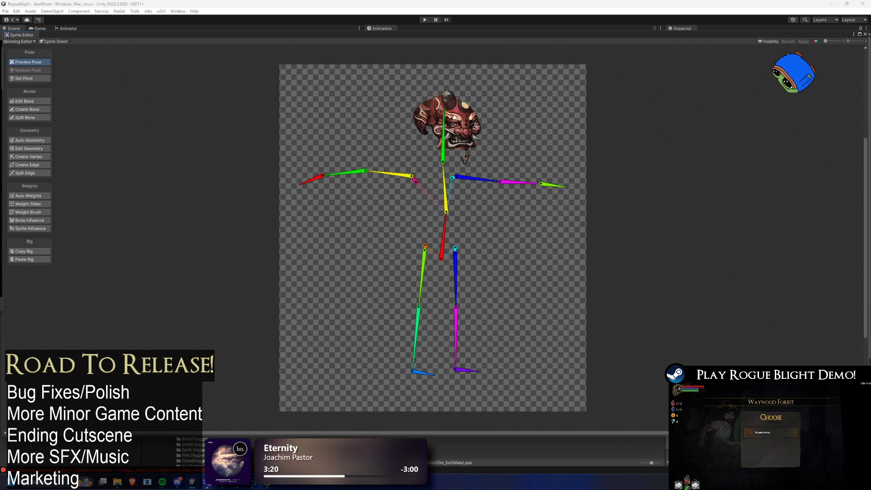
{"action": "left_click", "coordinate": [454, 117]}
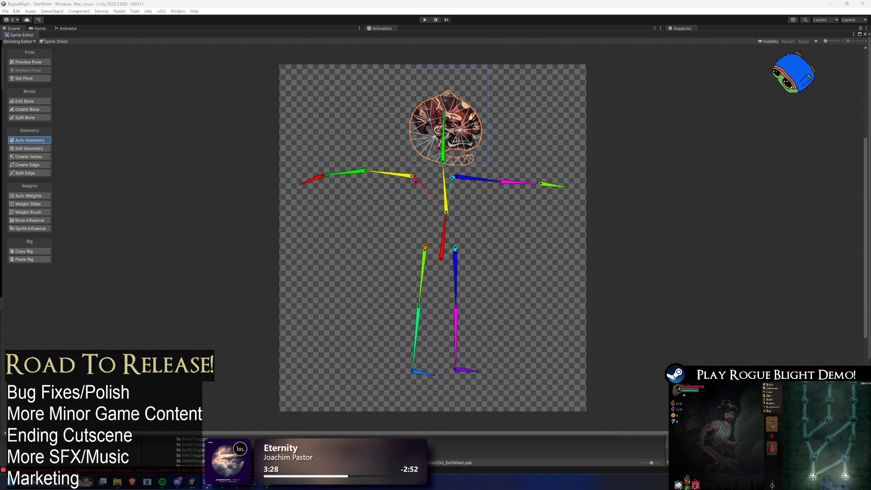
{"action": "key", "text": "ctrl+z"}
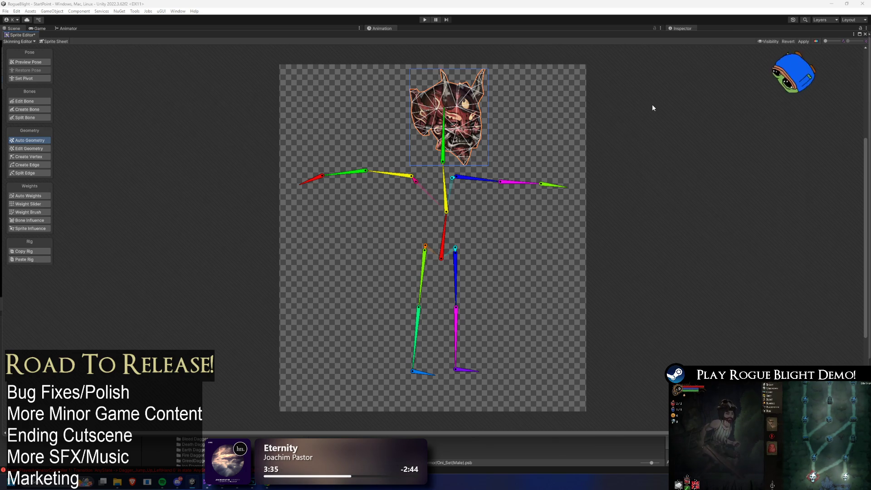
{"action": "left_click", "coordinate": [804, 41]}
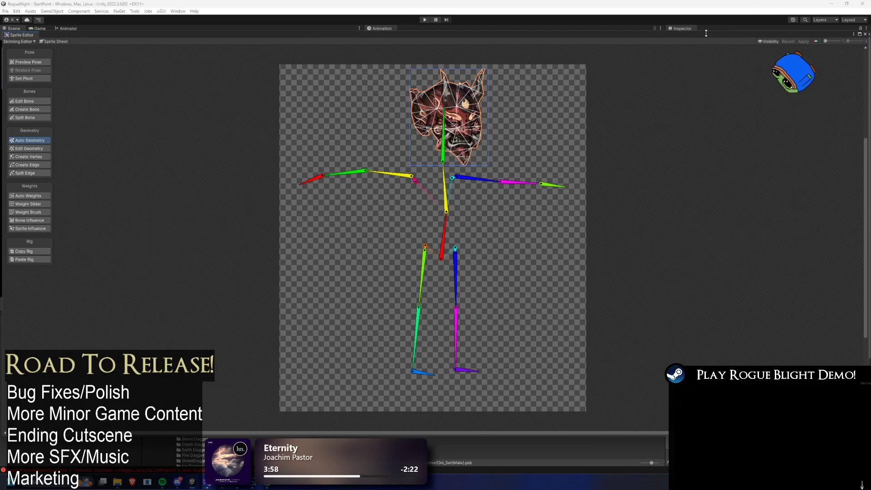
{"action": "left_click", "coordinate": [865, 34]}
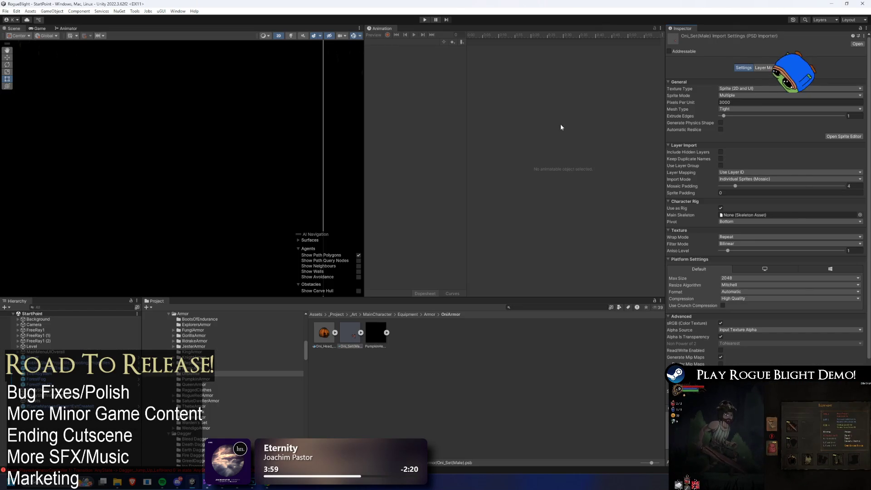
Launch Steam by searching 'steam' in the Windows Start menu.
{"action": "key", "text": "alt+Tab"}
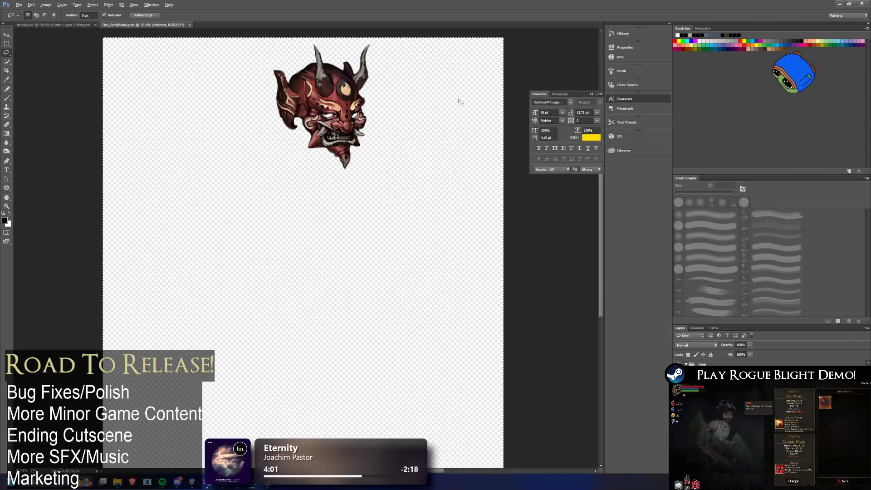
{"action": "key", "text": "alt+Tab"}
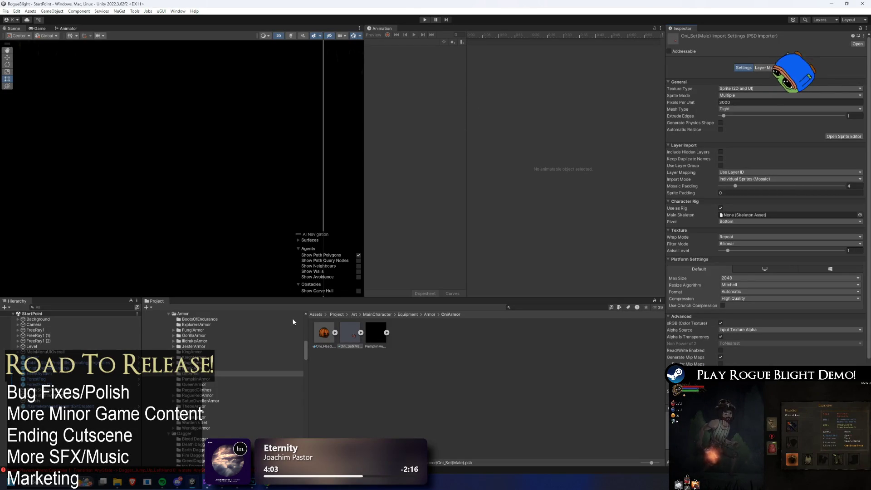
{"action": "key", "text": "super"}
{"action": "type", "text": "steam"}
{"action": "key", "text": "Return"}
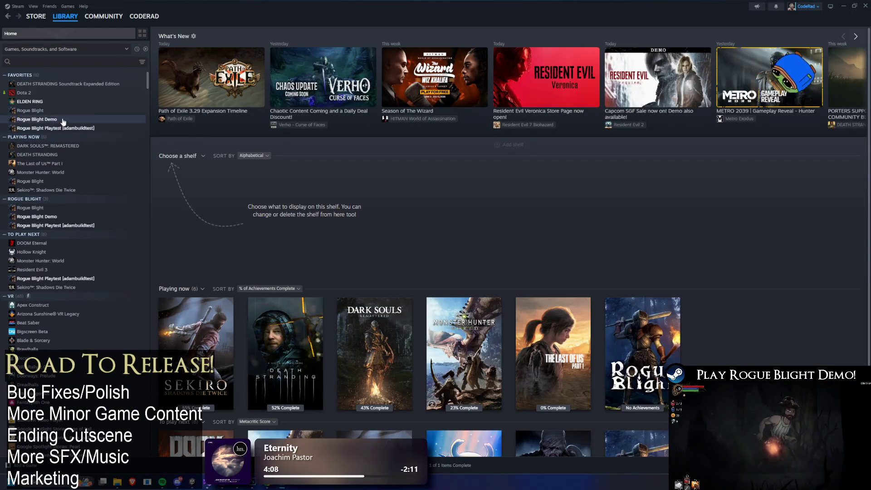
Open the Rogue Blight Demo store page from the library and view its second screenshot.
{"action": "left_click", "coordinate": [63, 121]}
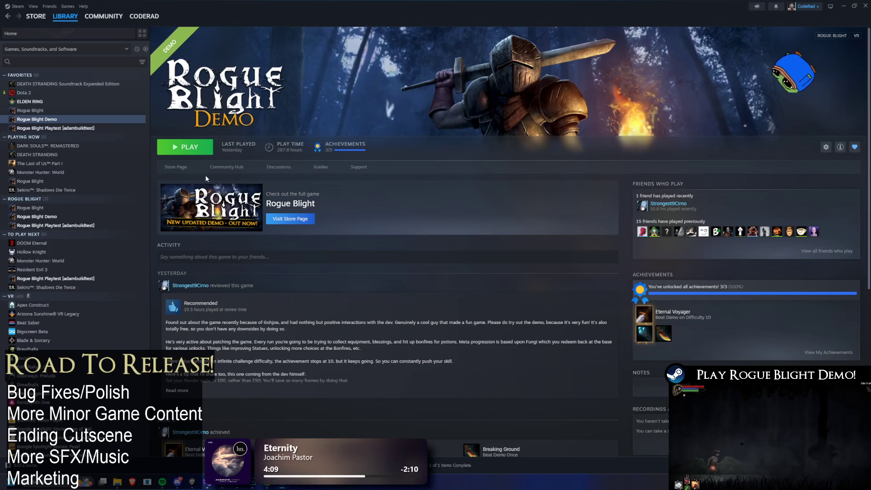
{"action": "left_click", "coordinate": [186, 168]}
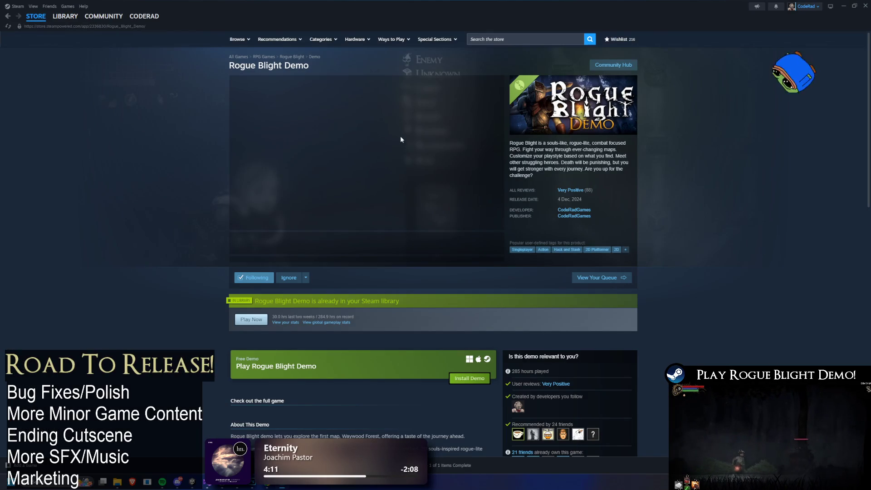
{"action": "left_click", "coordinate": [306, 273]}
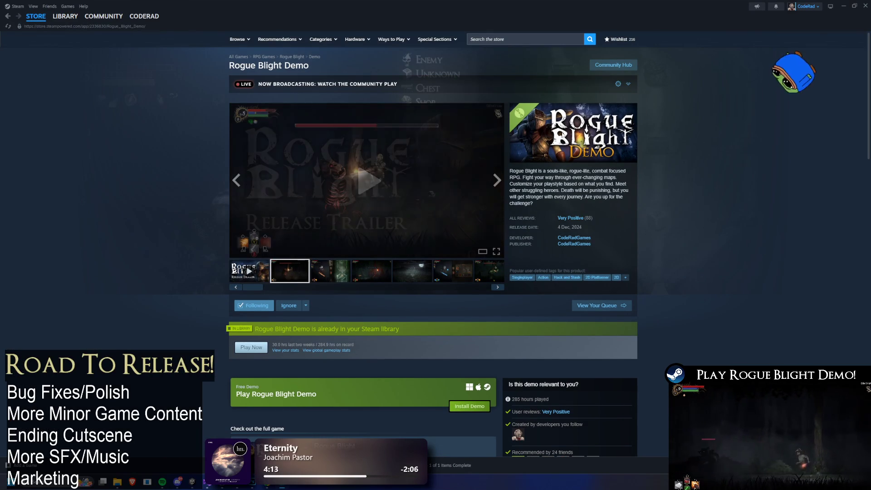
{"action": "left_click", "coordinate": [628, 85]}
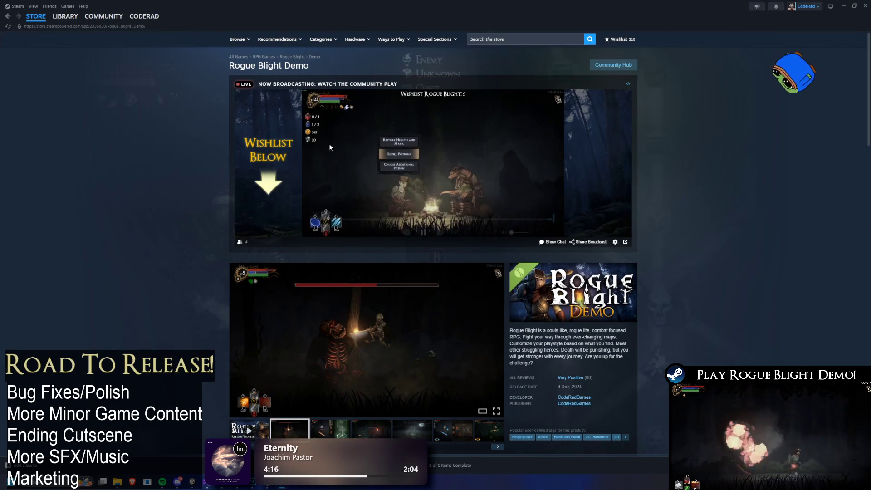
Scroll down to the Install Demo and events sections, then back to the top.
{"action": "scroll", "coordinate": [529, 223], "scroll_direction": "down", "scroll_amount": 3}
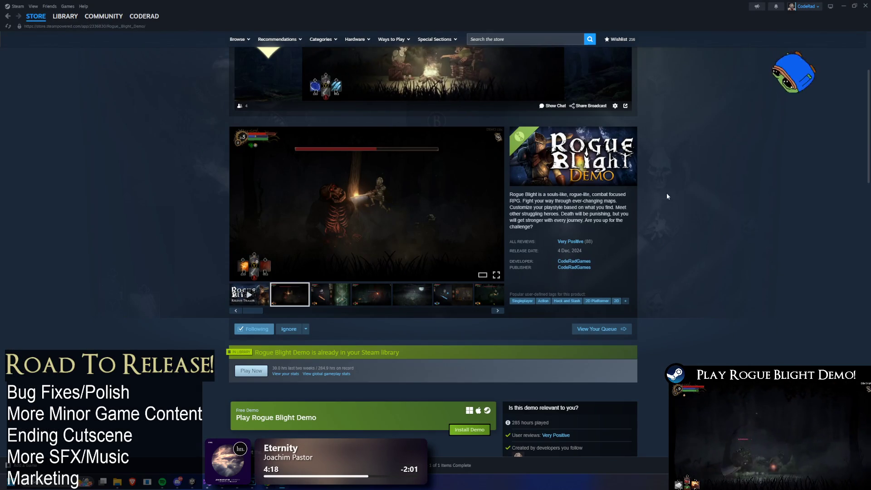
{"action": "scroll", "coordinate": [668, 207], "scroll_direction": "down", "scroll_amount": 6}
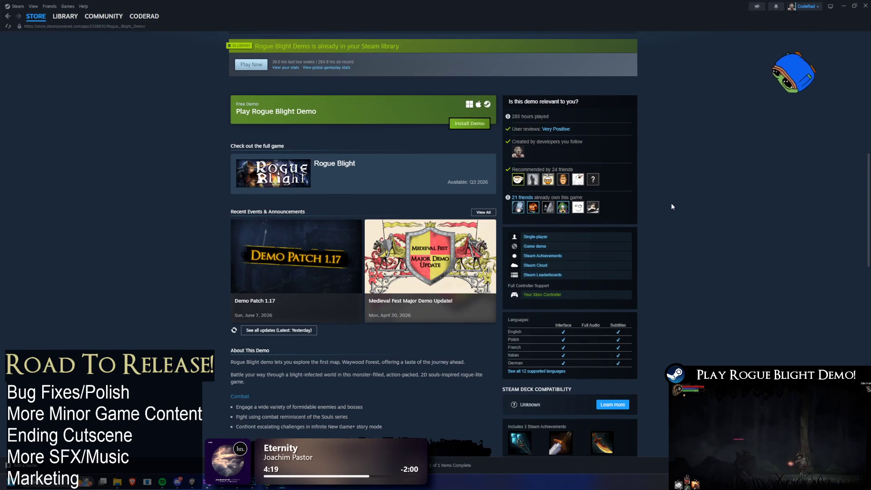
{"action": "scroll", "coordinate": [667, 208], "scroll_direction": "down", "scroll_amount": 4}
{"action": "scroll", "coordinate": [636, 215], "scroll_direction": "up", "scroll_amount": 6}
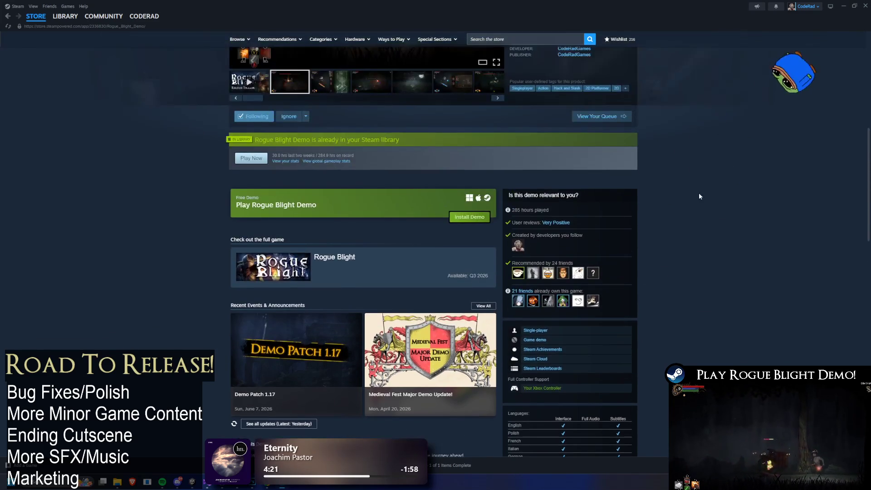
{"action": "scroll", "coordinate": [694, 172], "scroll_direction": "up", "scroll_amount": 3}
{"action": "scroll", "coordinate": [696, 189], "scroll_direction": "up", "scroll_amount": 4}
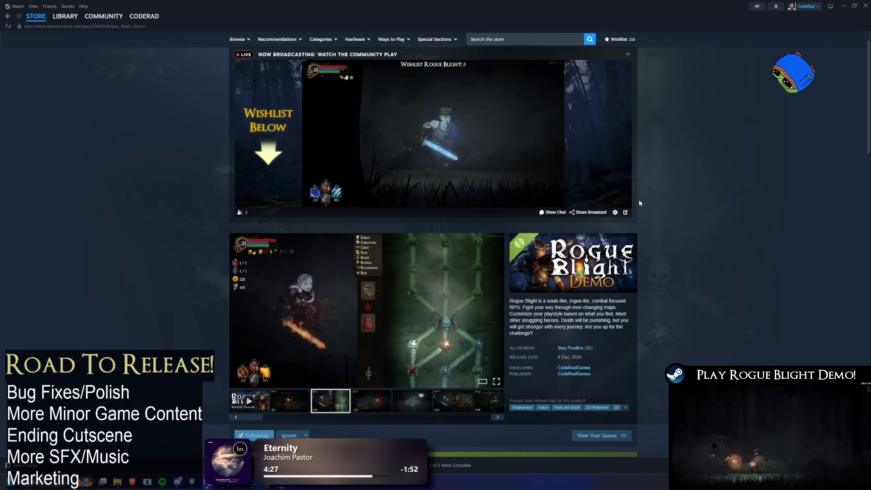
{"action": "mouse_move", "coordinate": [516, 186]}
{"action": "scroll", "coordinate": [516, 186], "scroll_direction": "up", "scroll_amount": 1}
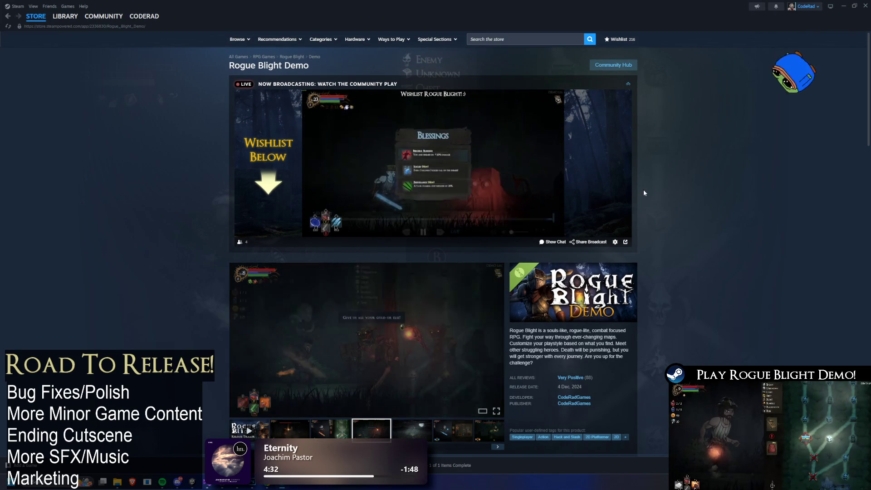
Browse the Rogue Blight Demo and Playtest library pages and review the Playtest's full achievement list.
{"action": "left_click", "coordinate": [71, 15]}
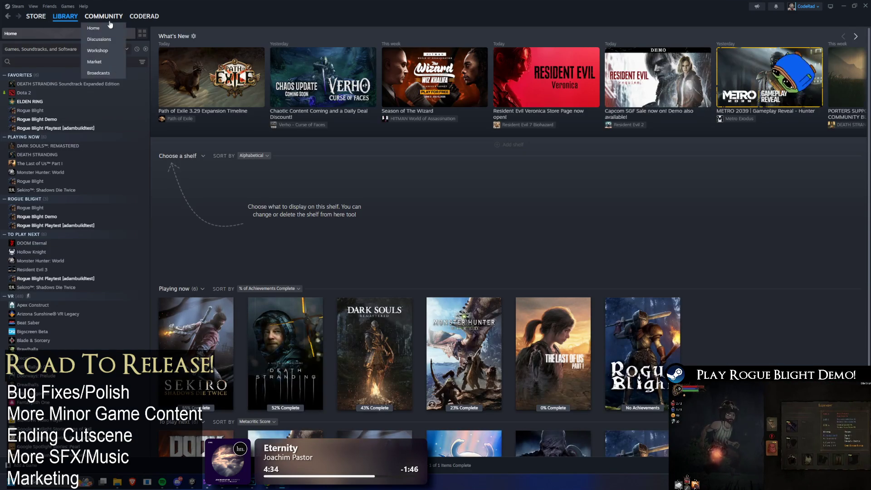
{"action": "left_click", "coordinate": [55, 120]}
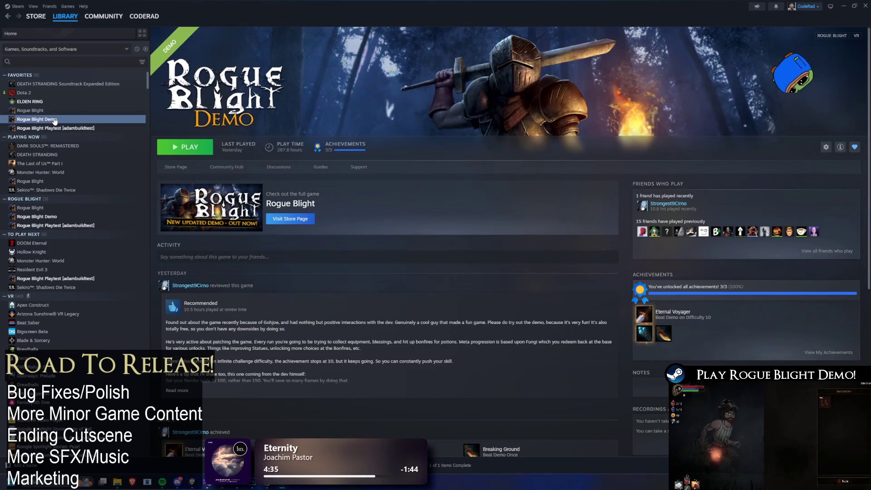
{"action": "left_click", "coordinate": [79, 128]}
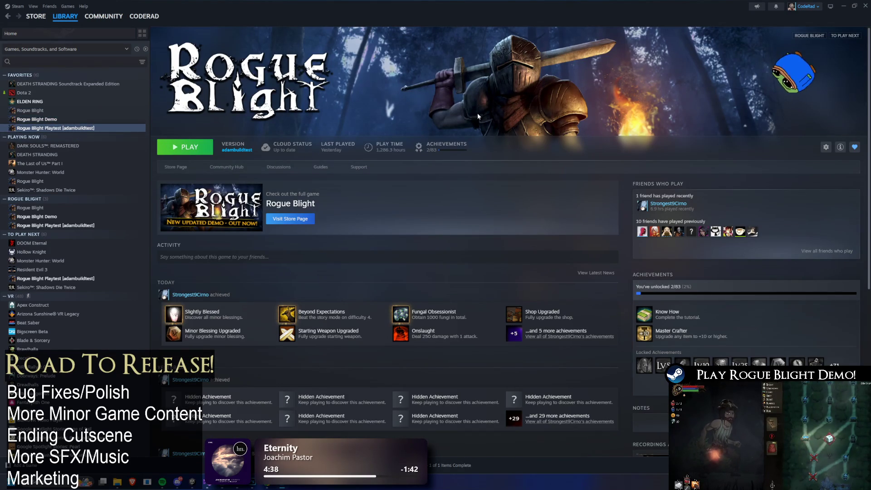
{"action": "left_click", "coordinate": [839, 363]}
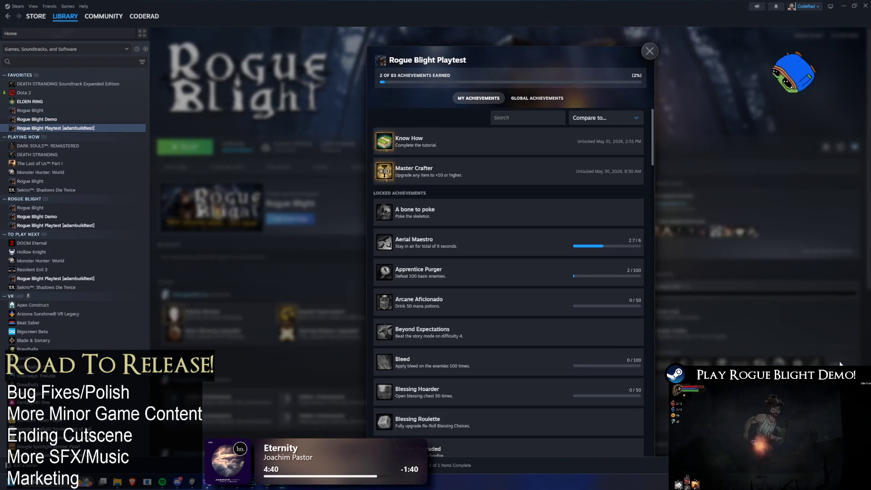
{"action": "left_click", "coordinate": [751, 41]}
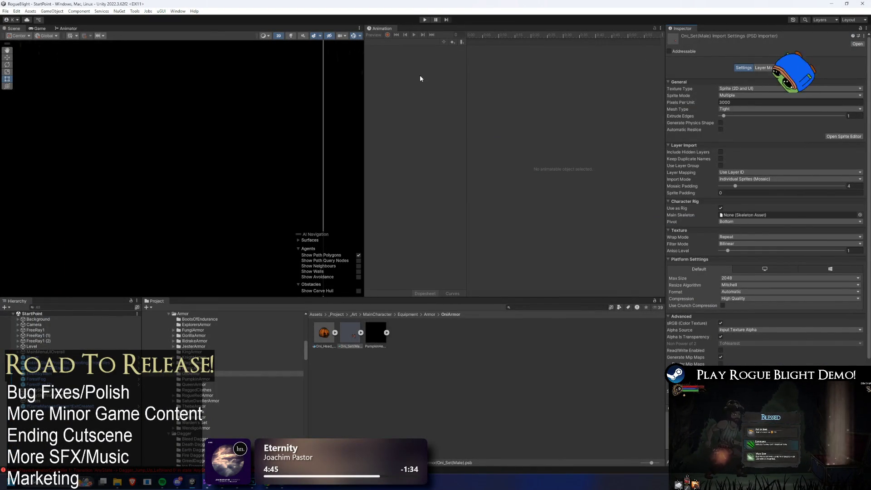
{"action": "mouse_move", "coordinate": [286, 486]}
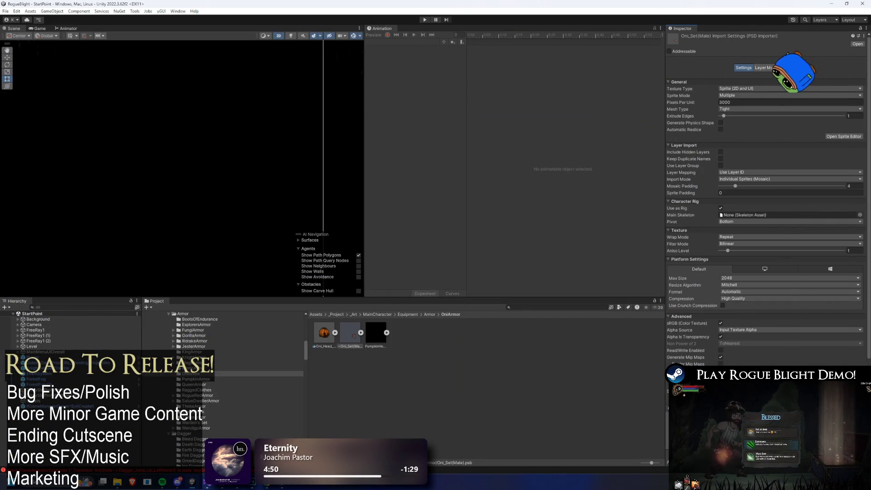
{"action": "left_click", "coordinate": [210, 486]}
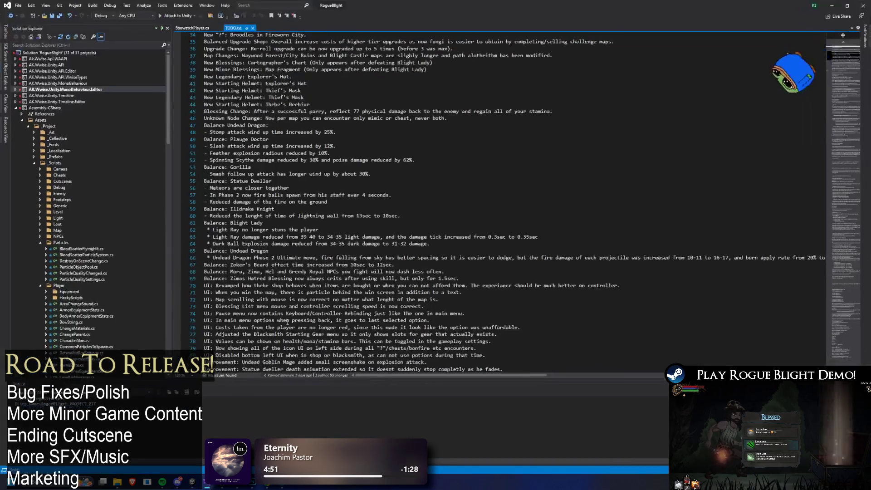
{"action": "scroll", "coordinate": [450, 169], "scroll_direction": "down", "scroll_amount": 20}
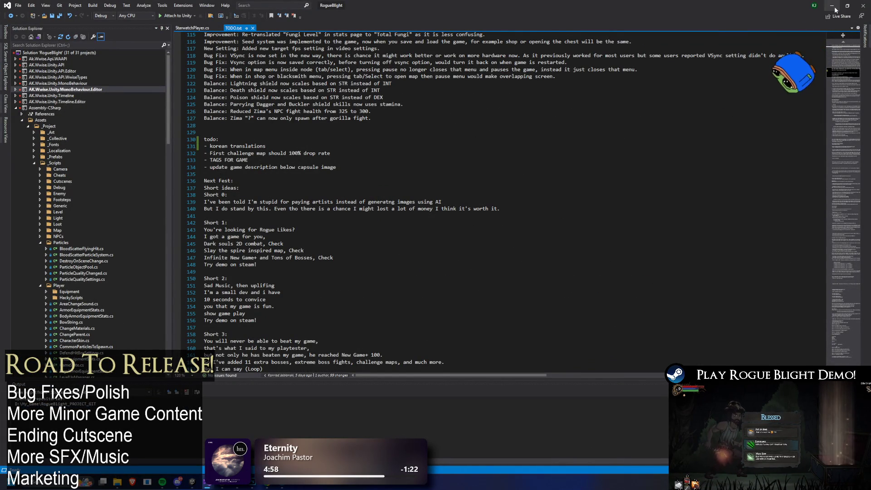
{"action": "left_click", "coordinate": [832, 5]}
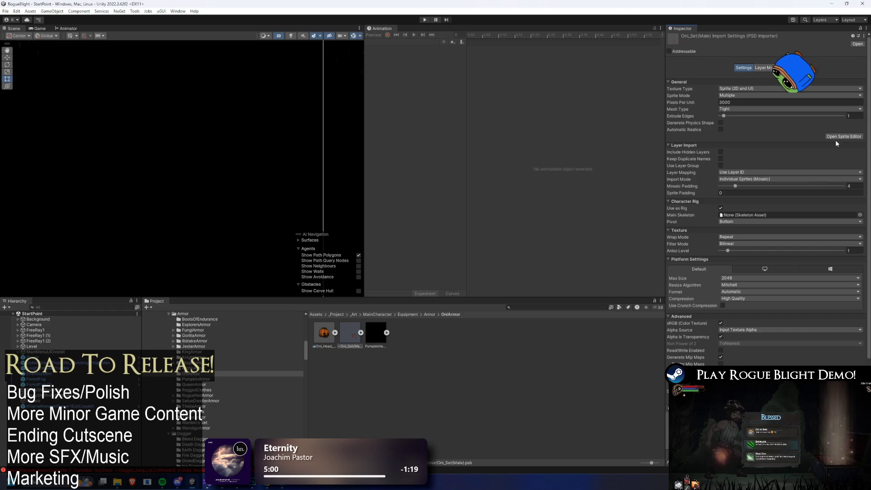
Inspect the red oni mask on the character skeleton in the Skinning Editor, then switch to the TODO notes.
{"action": "left_click", "coordinate": [837, 136]}
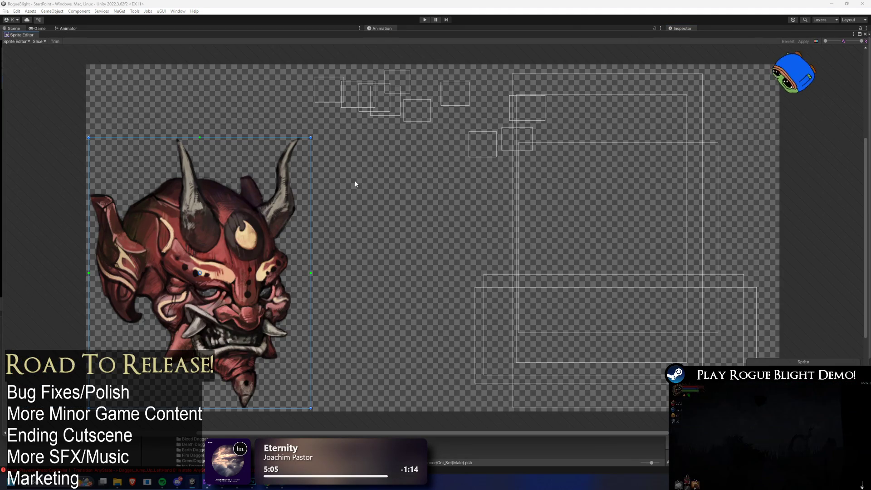
{"action": "left_click", "coordinate": [17, 42]}
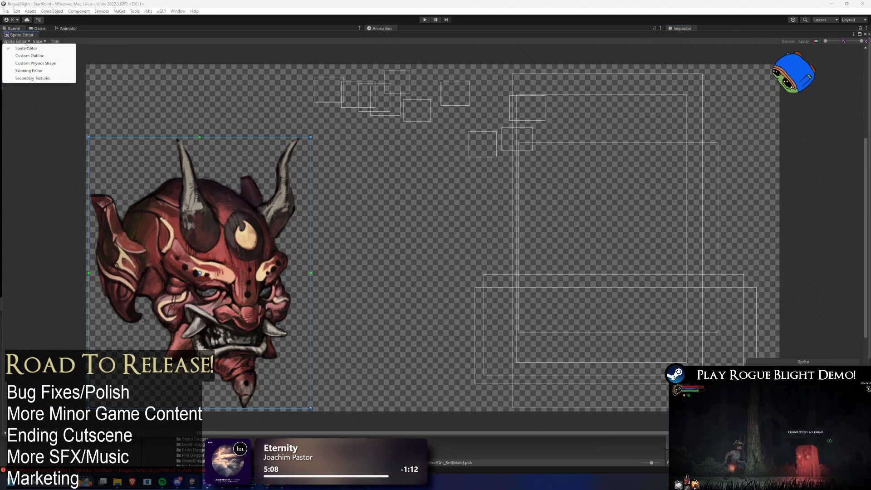
{"action": "left_click", "coordinate": [37, 74]}
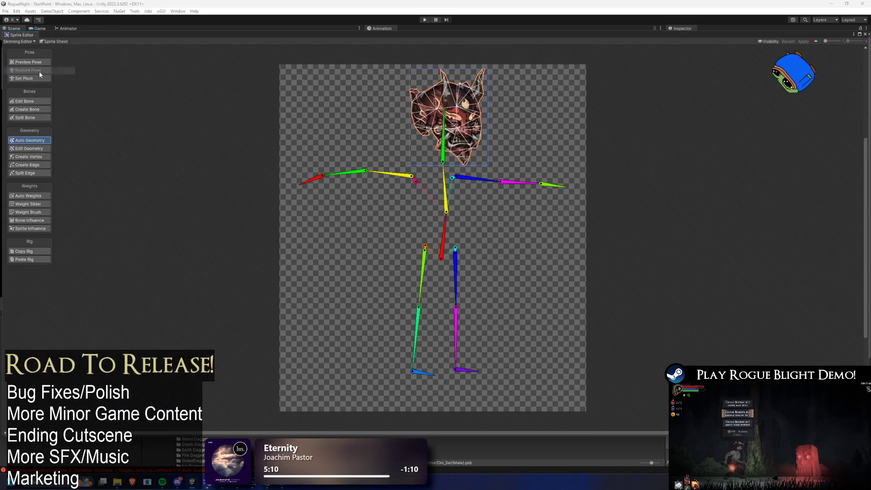
{"action": "scroll", "coordinate": [444, 111], "scroll_direction": "up", "scroll_amount": 2}
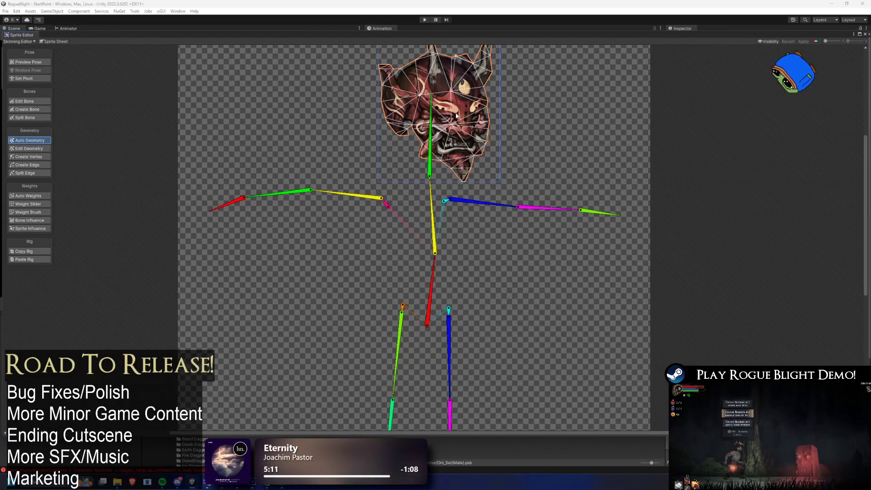
{"action": "left_click_drag", "start_coordinate": [447, 110], "coordinate": [437, 155]}
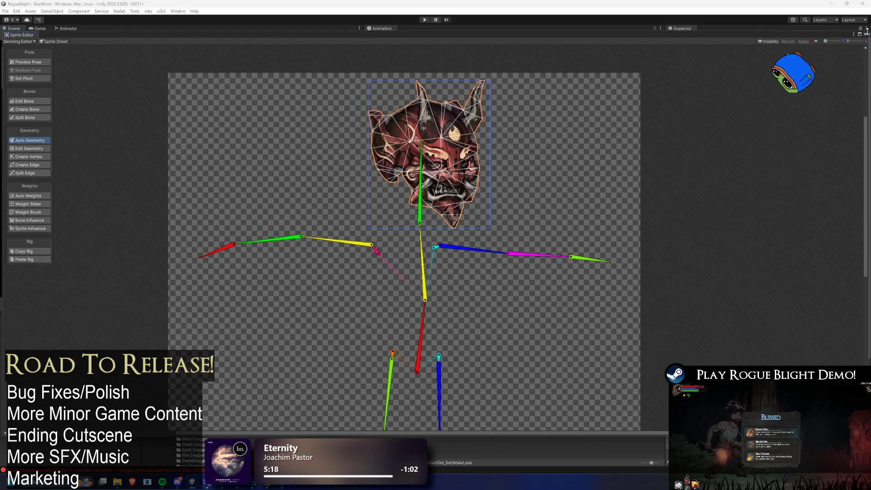
{"action": "left_click", "coordinate": [867, 36]}
{"action": "key", "text": "alt+Tab"}
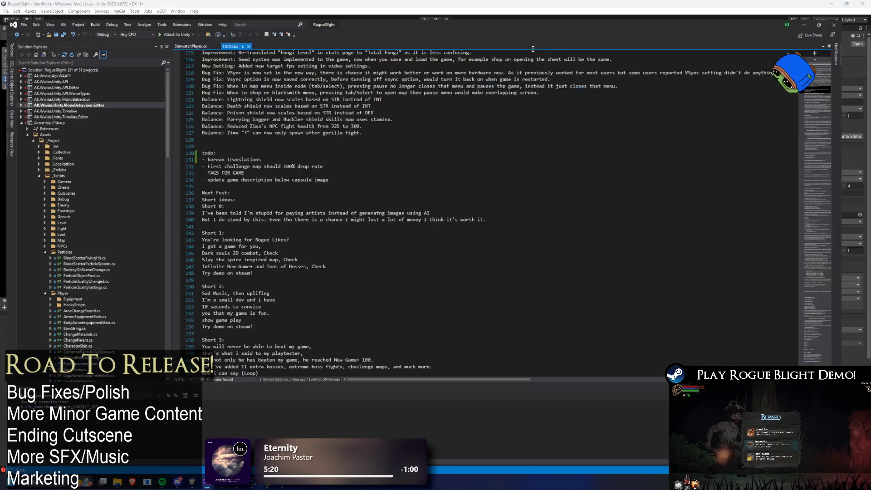
Switch from Visual Studio back to the Unity editor, then over to the Steam library.
{"action": "key", "text": "alt+Tab"}
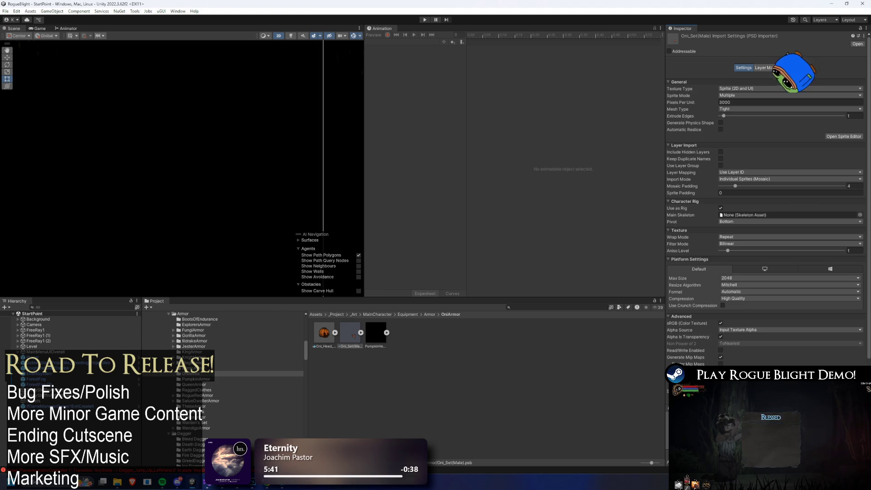
{"action": "key", "text": "alt+Tab"}
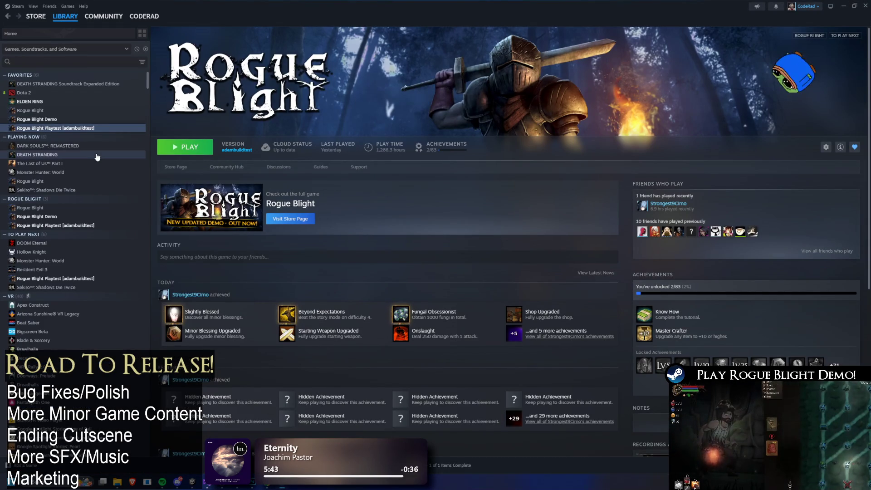
{"action": "left_click", "coordinate": [71, 120]}
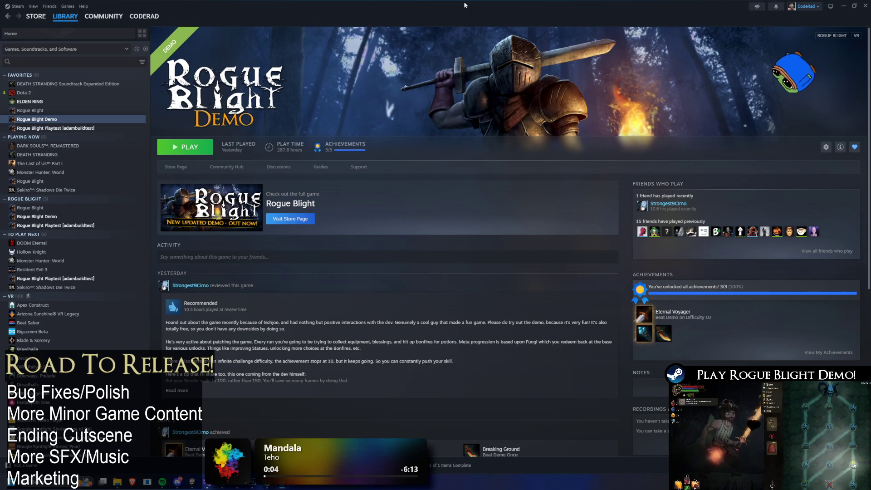
{"action": "left_click", "coordinate": [842, 7]}
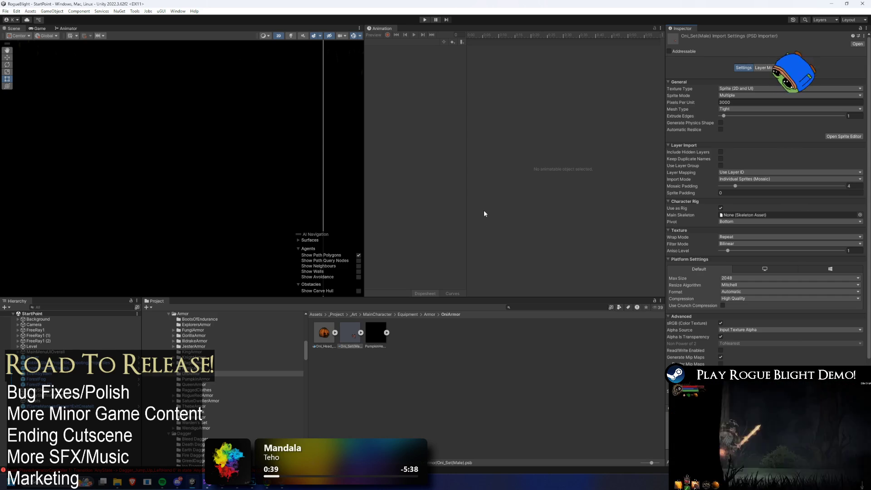
{"action": "key", "text": "alt+Tab"}
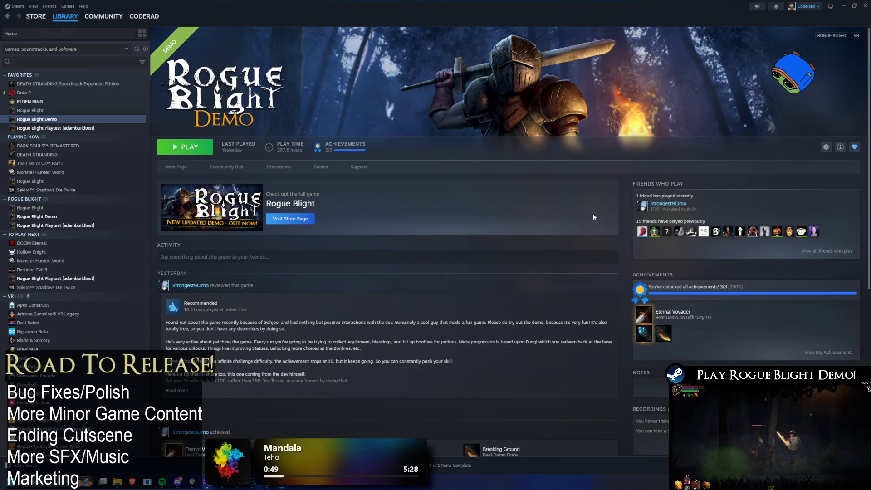
{"action": "left_click", "coordinate": [843, 6]}
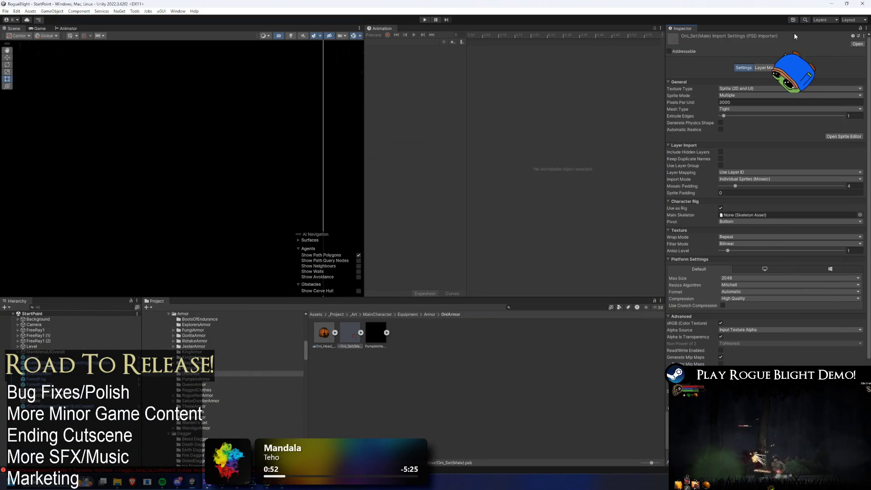
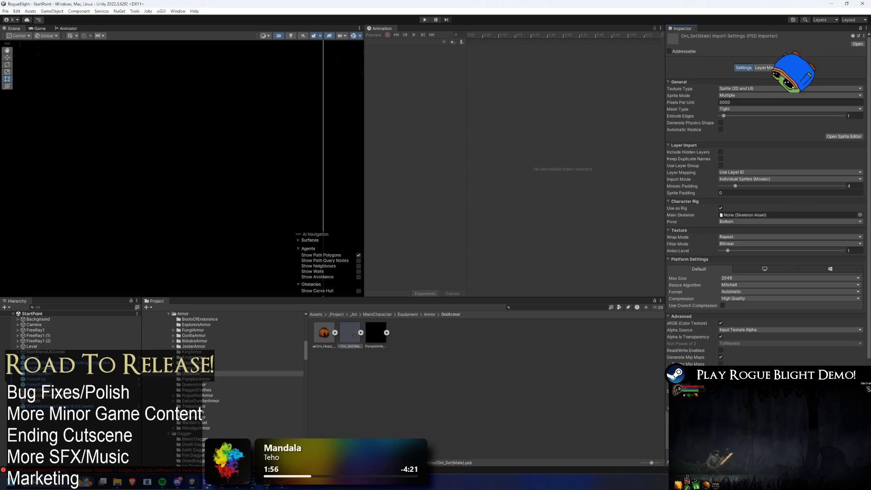
Check the Rogue Blight Demo store page in Steam, then return to Unity.
{"action": "key", "text": "alt+Tab"}
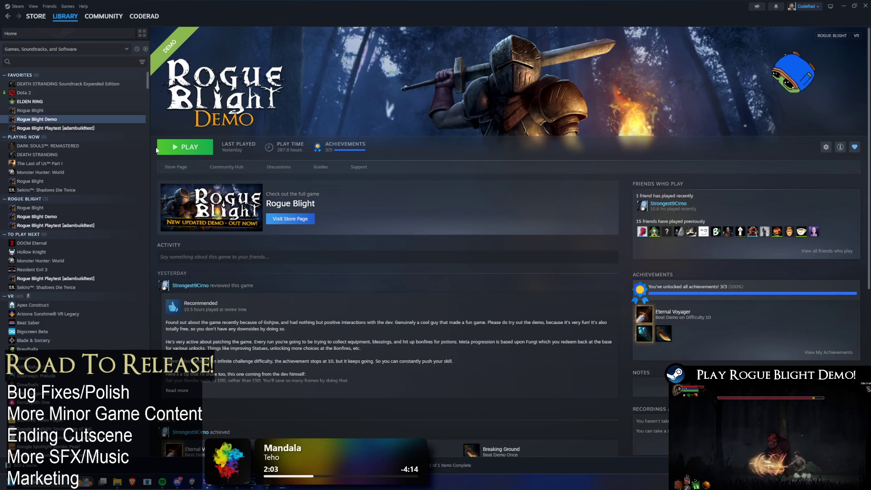
{"action": "left_click", "coordinate": [178, 167]}
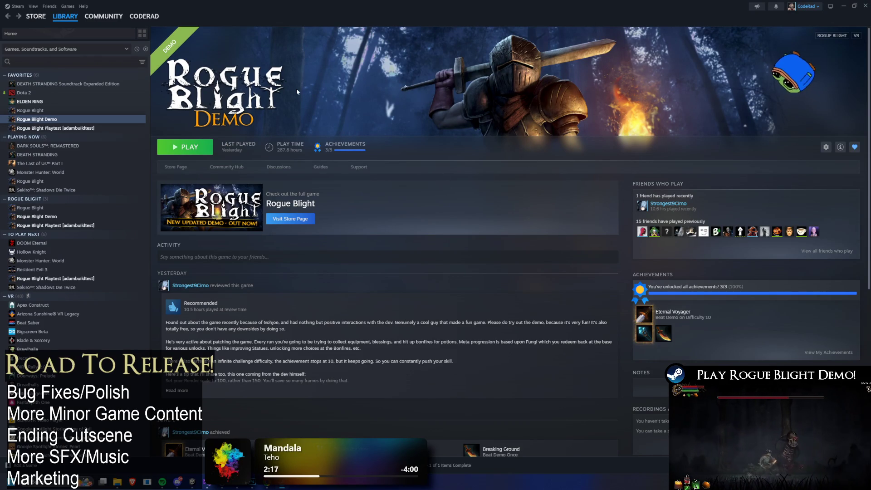
{"action": "left_click", "coordinate": [177, 167]}
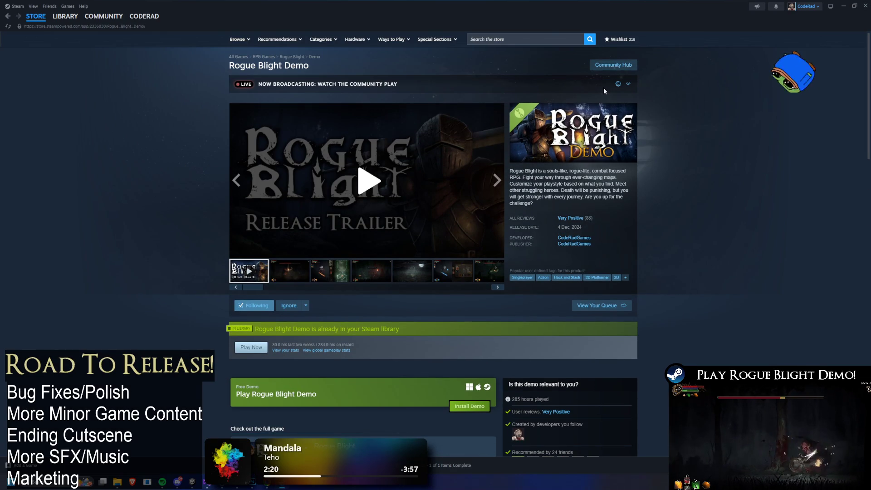
{"action": "left_click", "coordinate": [630, 84]}
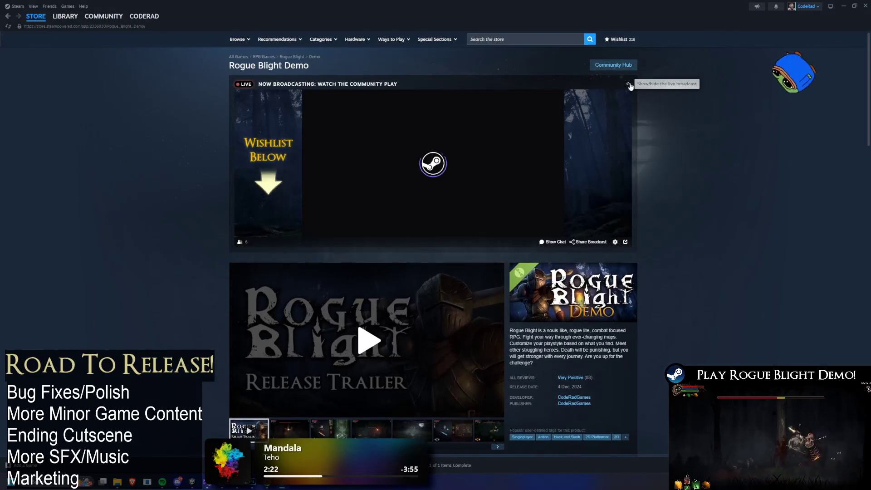
{"action": "left_click", "coordinate": [630, 85]}
{"action": "key", "text": "alt+Tab"}
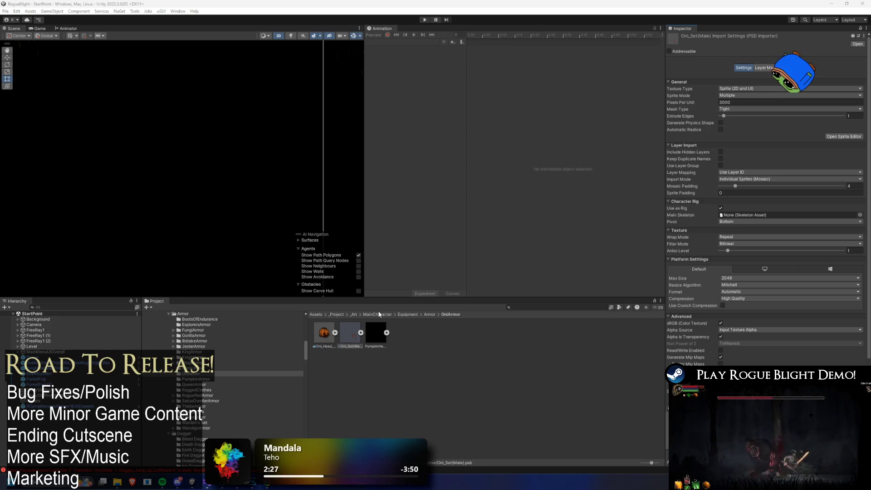
In the Sprite Editor, pull the Oni head slice's top-right corner in to the horn tip.
{"action": "left_click", "coordinate": [843, 136]}
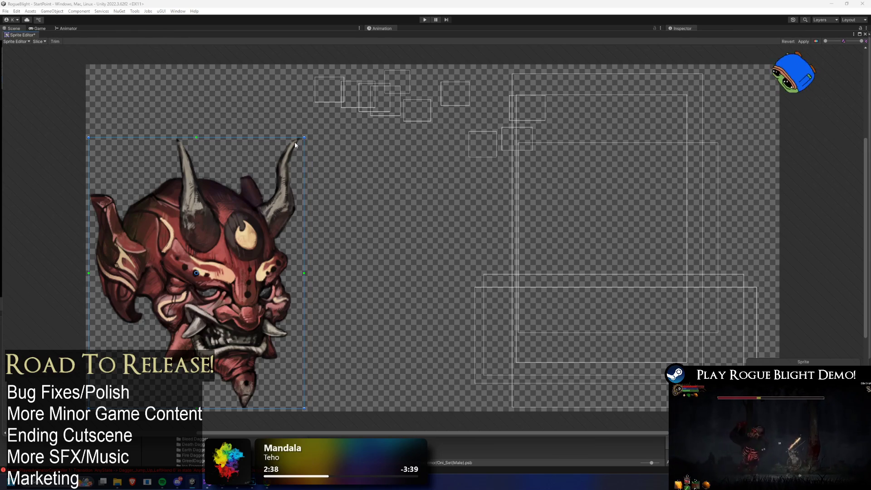
{"action": "scroll", "coordinate": [323, 186], "scroll_direction": "up", "scroll_amount": 6}
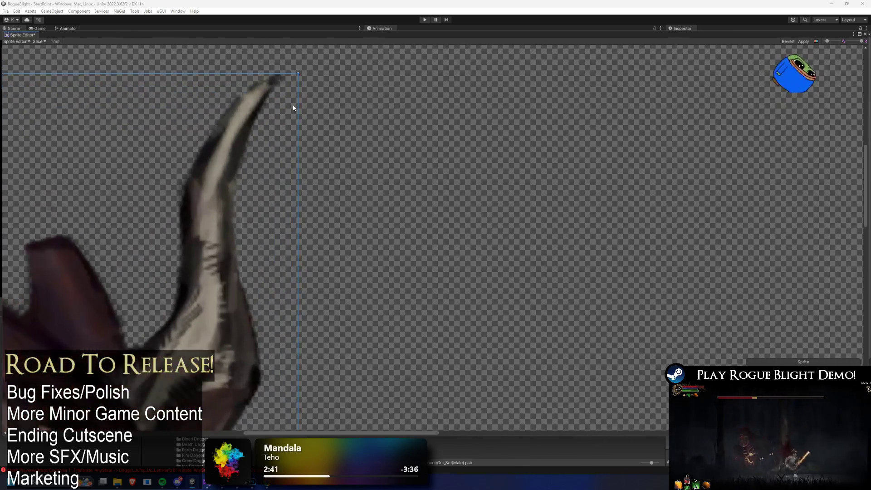
{"action": "left_click", "coordinate": [300, 107]}
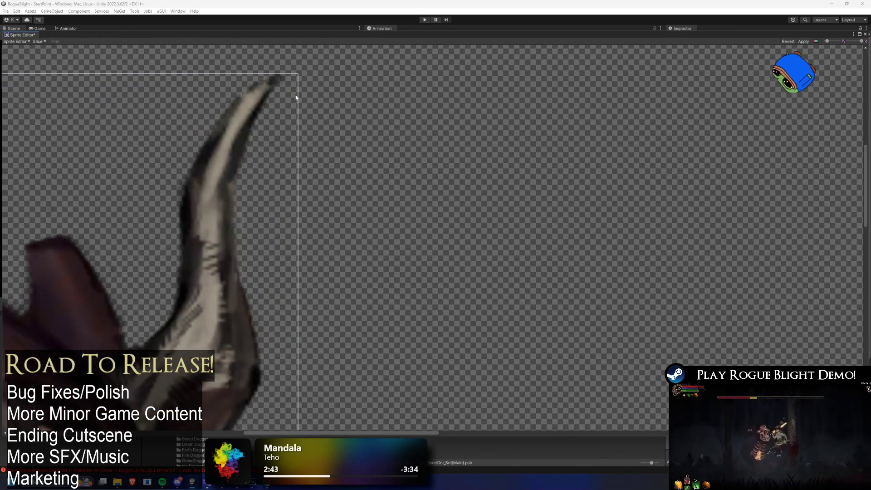
{"action": "left_click", "coordinate": [296, 75]}
{"action": "left_click_drag", "start_coordinate": [296, 75], "coordinate": [291, 67]}
{"action": "left_click", "coordinate": [55, 47]}
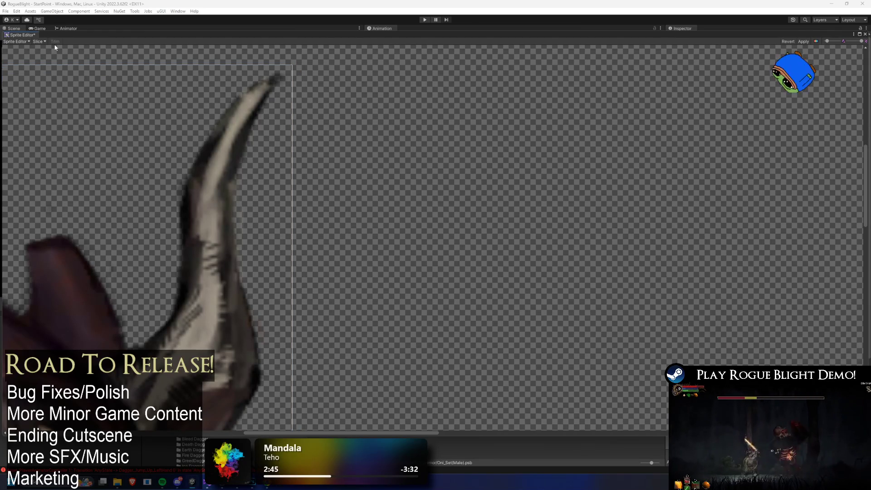
{"action": "left_click", "coordinate": [58, 68]}
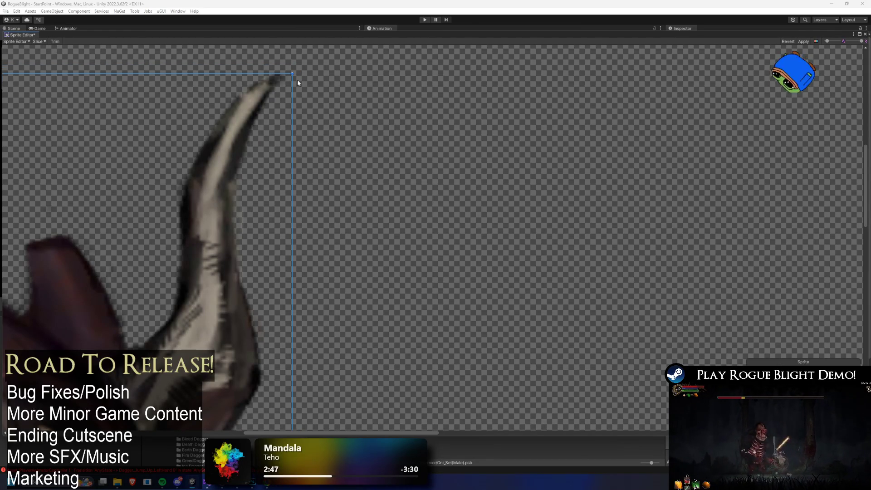
{"action": "scroll", "coordinate": [281, 123], "scroll_direction": "down", "scroll_amount": 5}
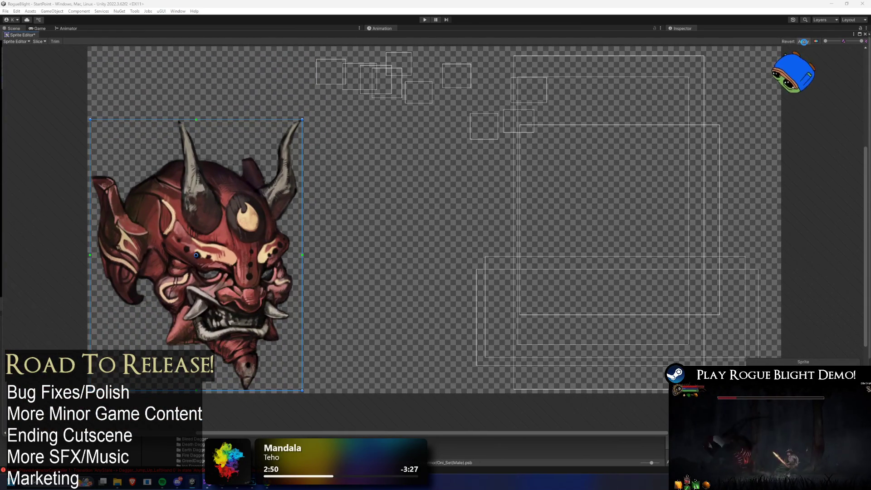
Apply the tightened slice rectangle and reopen the Sprite Editor.
{"action": "left_click", "coordinate": [803, 41]}
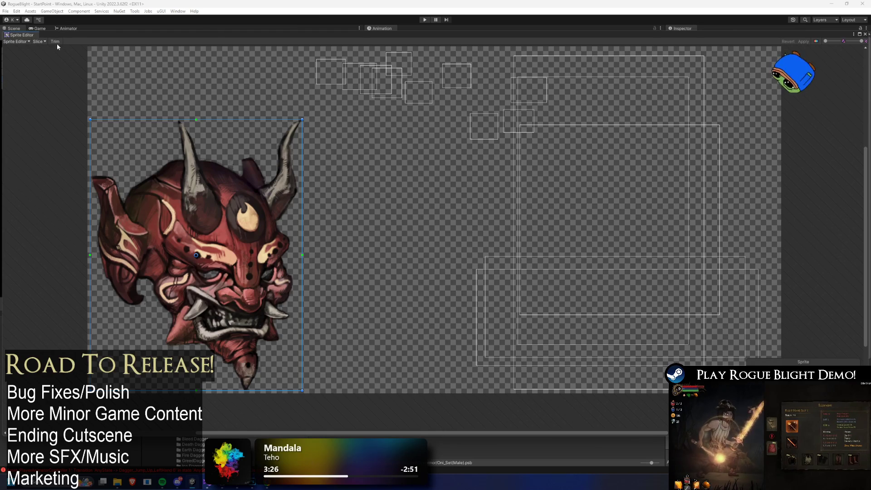
{"action": "left_click", "coordinate": [866, 34]}
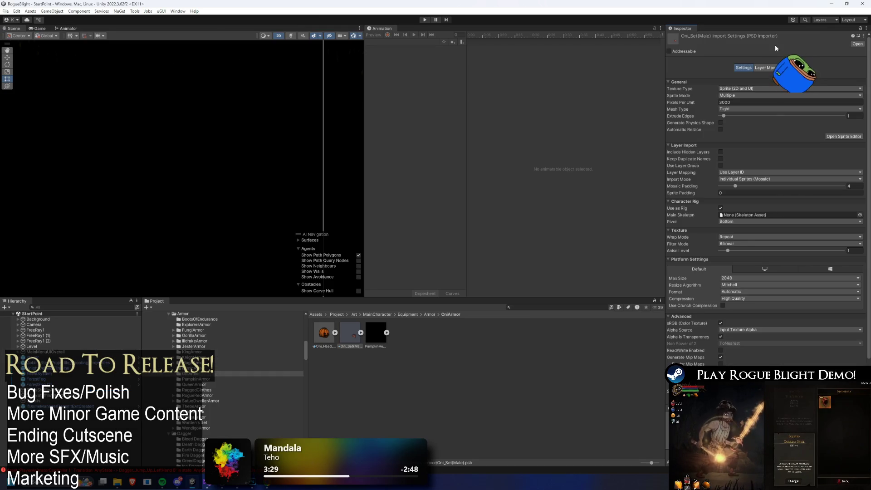
{"action": "left_click", "coordinate": [840, 137]}
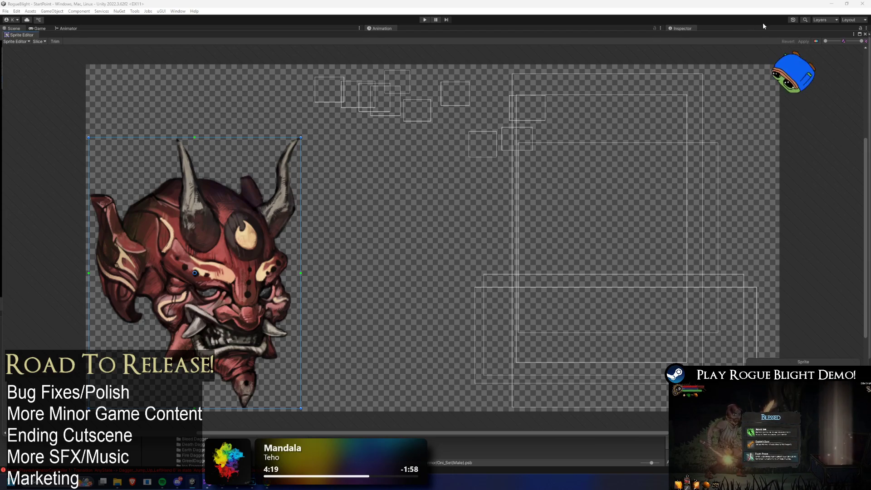
{"action": "left_click", "coordinate": [16, 41]}
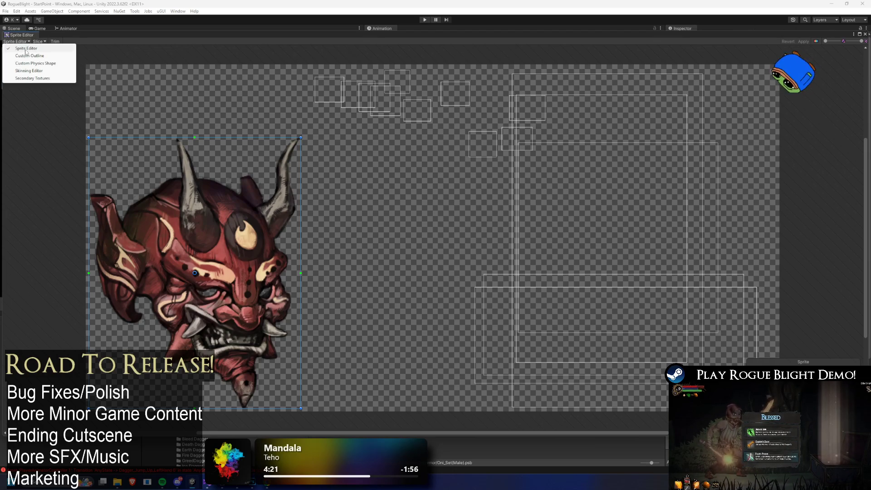
Auto-weight the Oni head sprite in the Skinning Editor, apply, and close the Sprite Editor.
{"action": "left_click", "coordinate": [28, 71]}
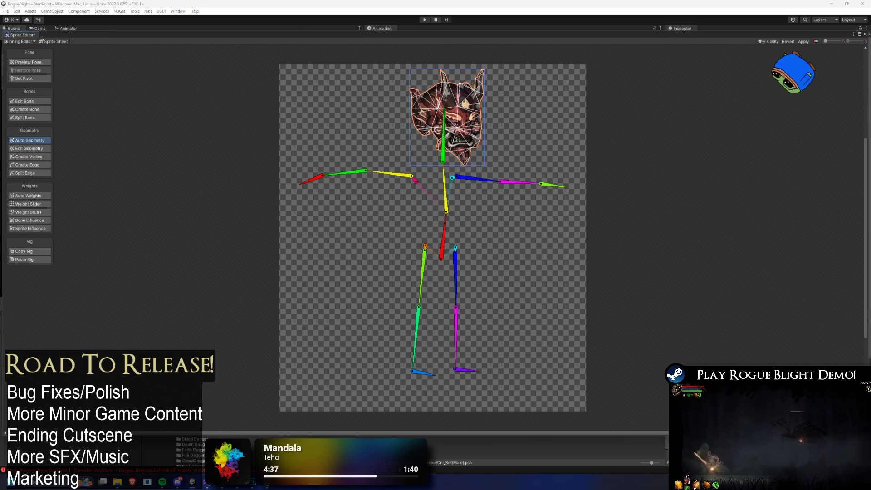
{"action": "left_click", "coordinate": [27, 195]}
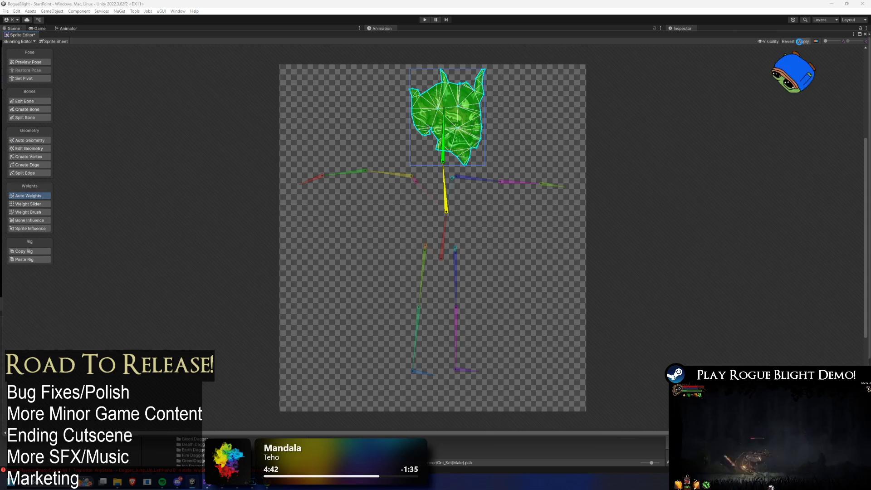
{"action": "left_click", "coordinate": [800, 41]}
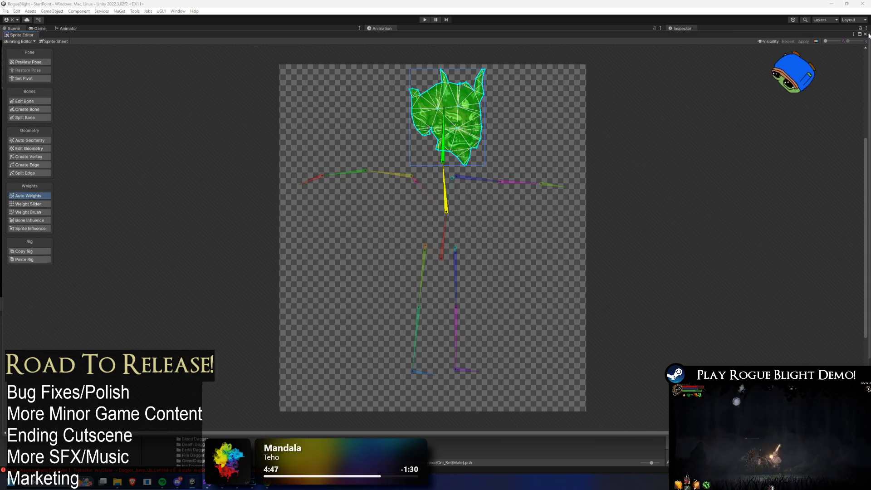
{"action": "left_click", "coordinate": [865, 36]}
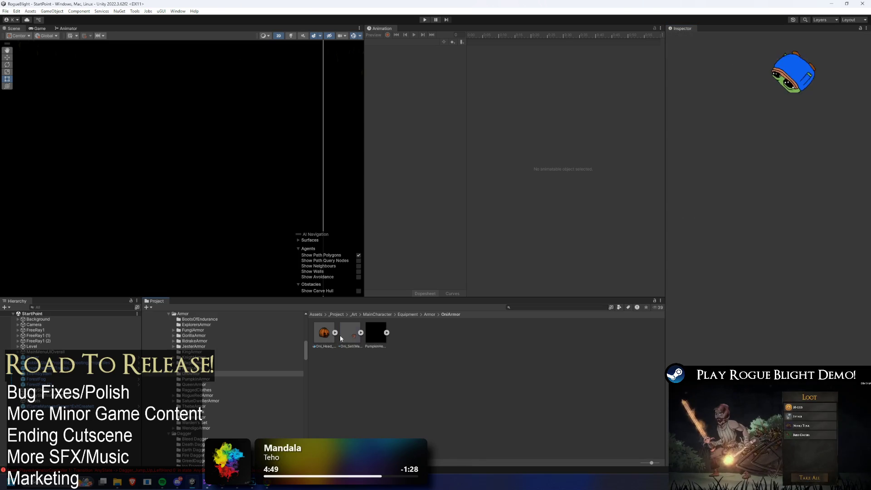
Open the Oni set PSB in Photoshop and paste the oni head into Oni_Head_Icon.
{"action": "left_click", "coordinate": [527, 308]}
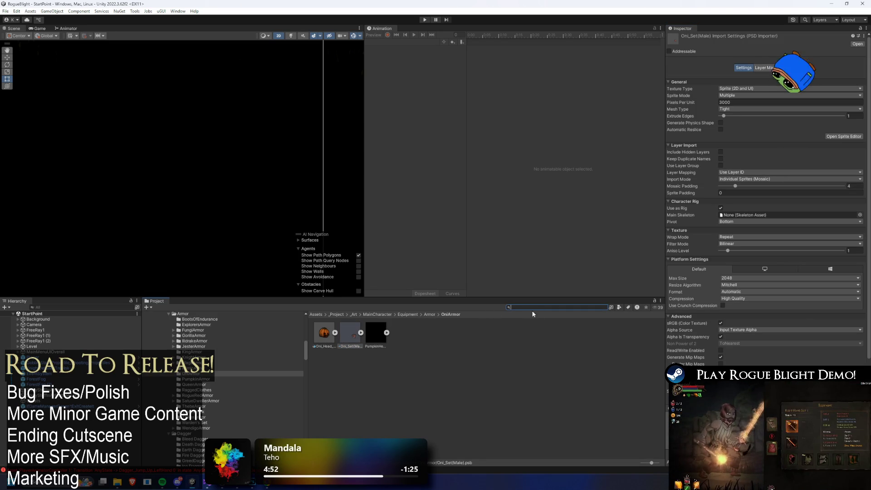
{"action": "double_click", "coordinate": [350, 332]}
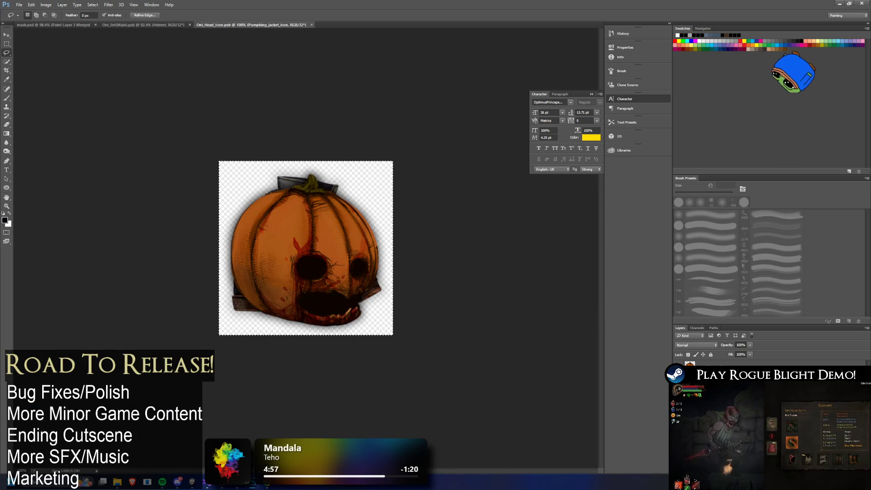
{"action": "key", "text": "alt+Tab"}
{"action": "key", "text": "alt+Tab"}
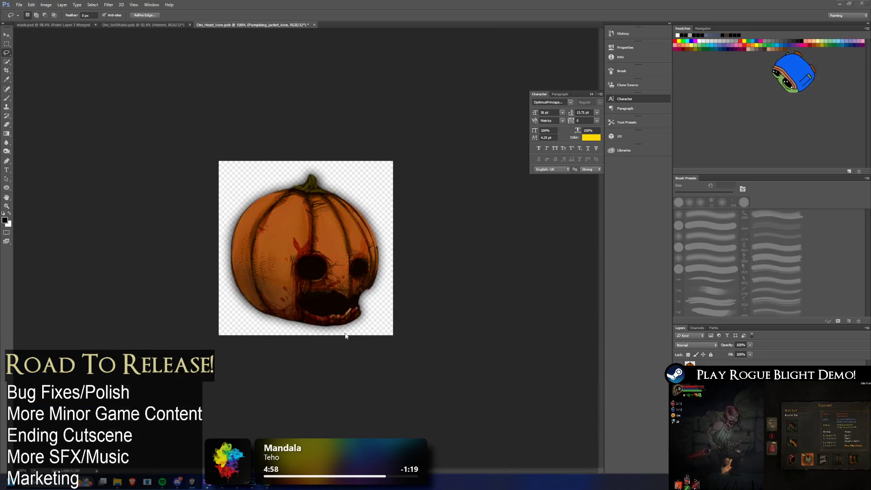
{"action": "key", "text": "ctrl+shift+Tab"}
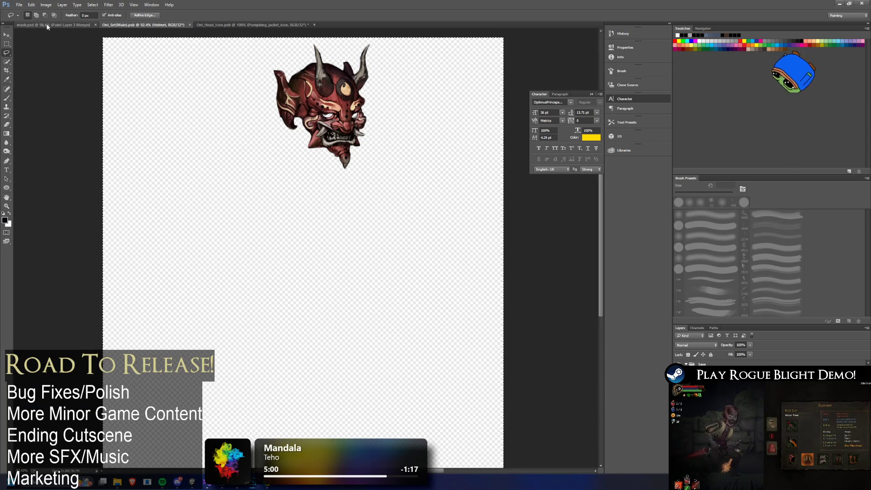
{"action": "left_click", "coordinate": [62, 25]}
{"action": "left_click", "coordinate": [255, 25]}
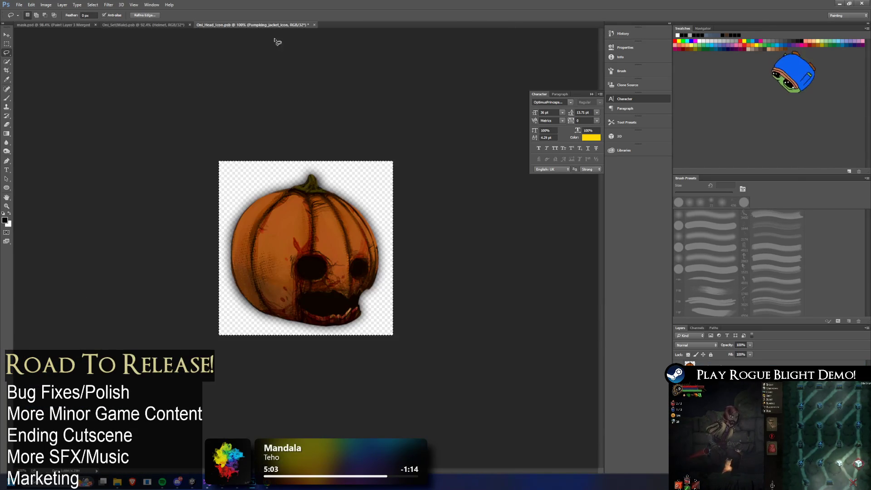
{"action": "key", "text": "ctrl+v"}
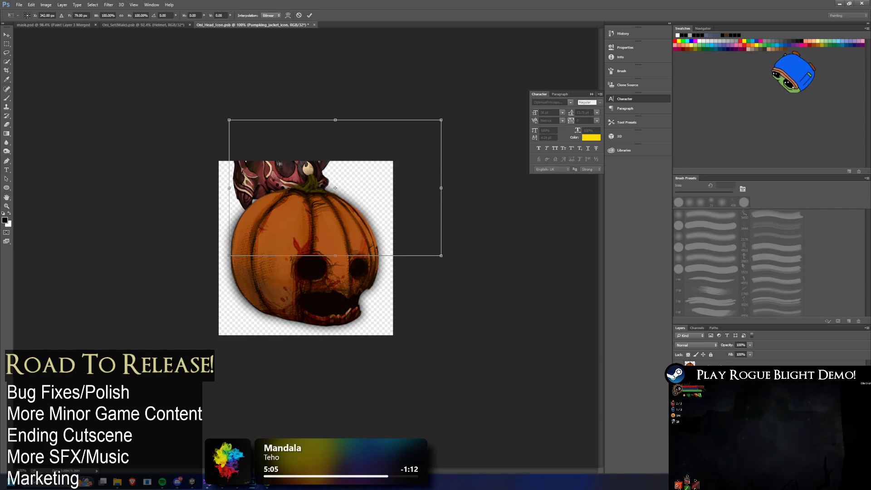
Position the oni head over the pumpkin with a horn tip showing, bringing its layer forward.
{"action": "key", "text": "z"}
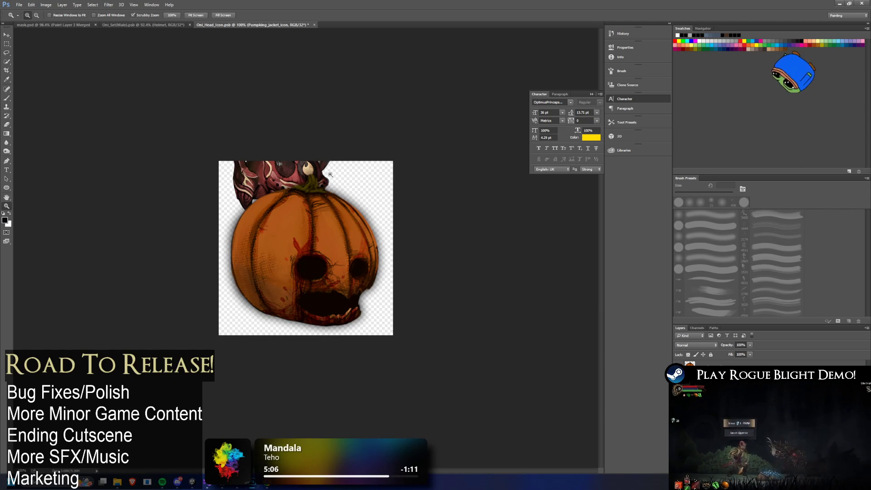
{"action": "left_click", "coordinate": [7, 36]}
{"action": "mouse_move", "coordinate": [308, 174]}
{"action": "left_mouse_down"}
{"action": "mouse_move", "coordinate": [339, 267]}
{"action": "mouse_move", "coordinate": [350, 265]}
{"action": "mouse_move", "coordinate": [336, 282]}
{"action": "left_mouse_up"}
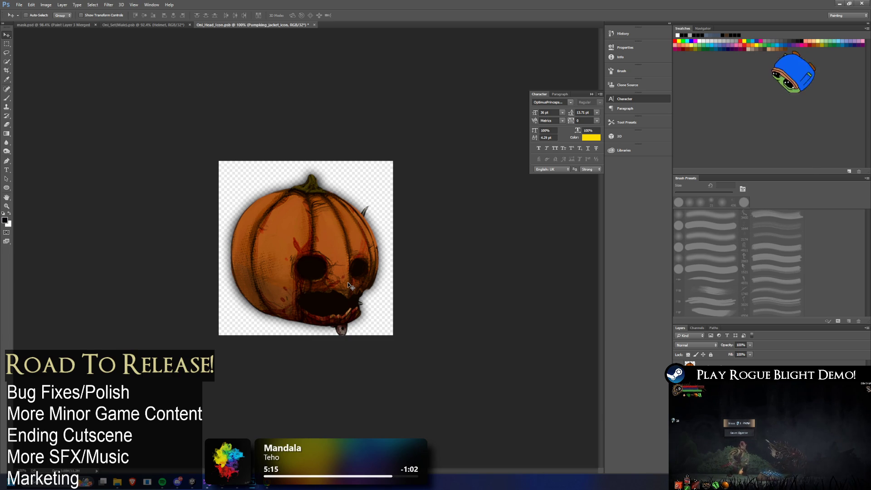
{"action": "right_click", "coordinate": [351, 285]}
{"action": "left_click", "coordinate": [379, 276]}
{"action": "left_click_drag", "start_coordinate": [343, 242], "coordinate": [328, 227]}
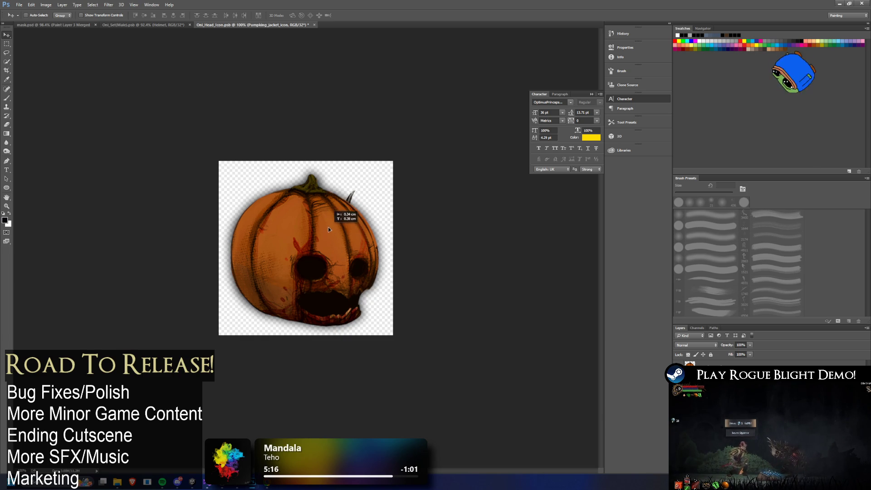
{"action": "key", "text": "ctrl+shift+bracketright"}
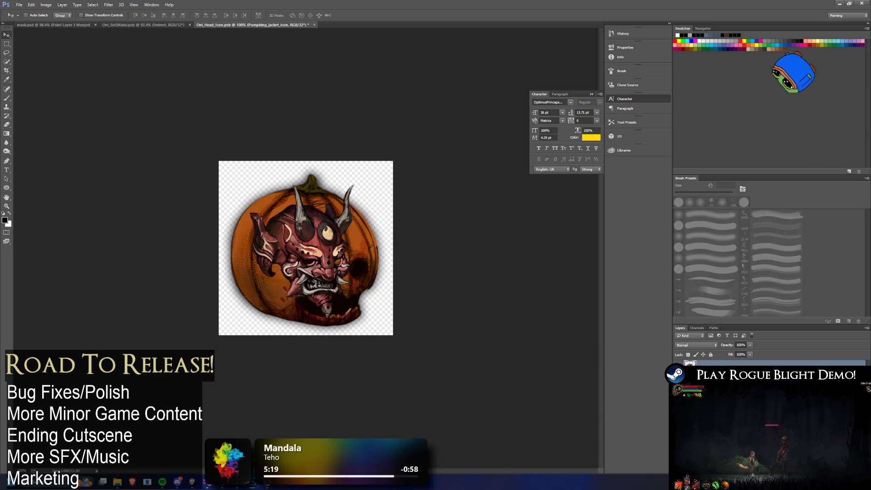
Free-transform the oni mask to about 121% and nudge it to X 432.
{"action": "key", "text": "ctrl+t"}
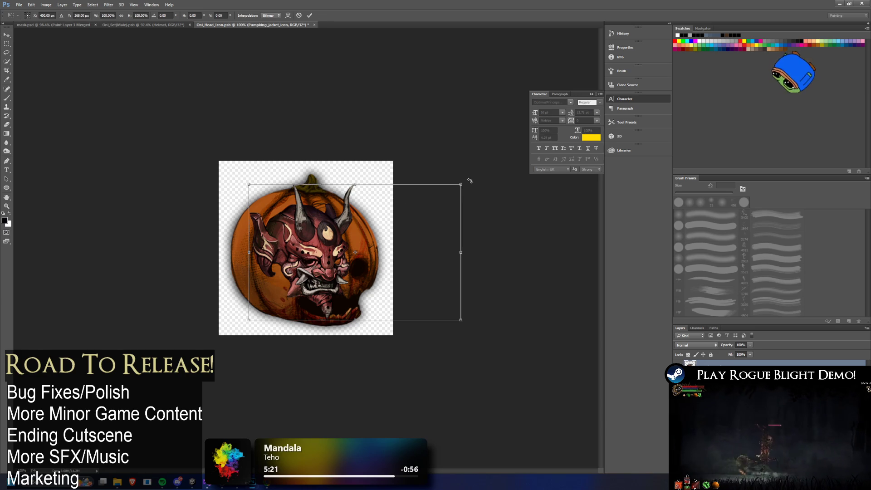
{"action": "left_click_drag", "start_coordinate": [461, 184], "coordinate": [496, 166]}
{"action": "mouse_move", "coordinate": [422, 200]}
{"action": "left_mouse_down"}
{"action": "mouse_move", "coordinate": [427, 194]}
{"action": "mouse_move", "coordinate": [406, 207]}
{"action": "left_mouse_up"}
{"action": "left_click_drag", "start_coordinate": [481, 171], "coordinate": [496, 163]}
{"action": "left_click_drag", "start_coordinate": [459, 189], "coordinate": [463, 188]}
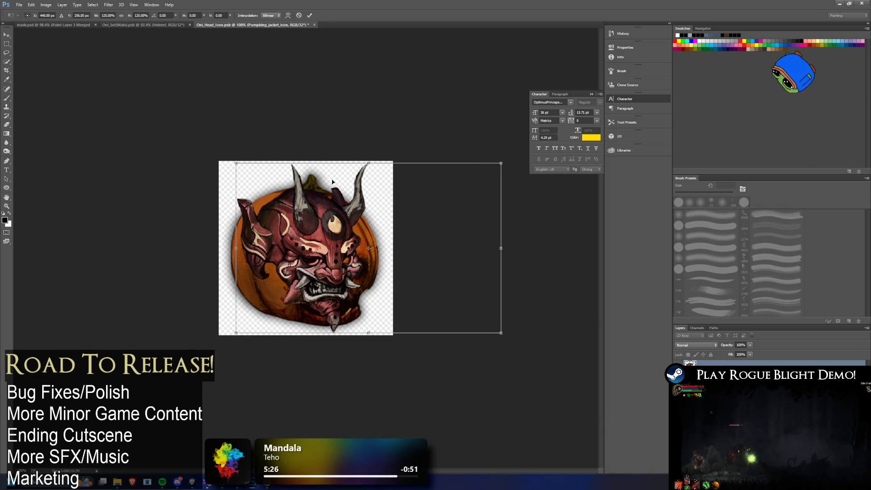
{"action": "left_click_drag", "start_coordinate": [237, 165], "coordinate": [230, 164]}
{"action": "left_click_drag", "start_coordinate": [330, 198], "coordinate": [331, 199]}
{"action": "left_click_drag", "start_coordinate": [505, 161], "coordinate": [417, 193]}
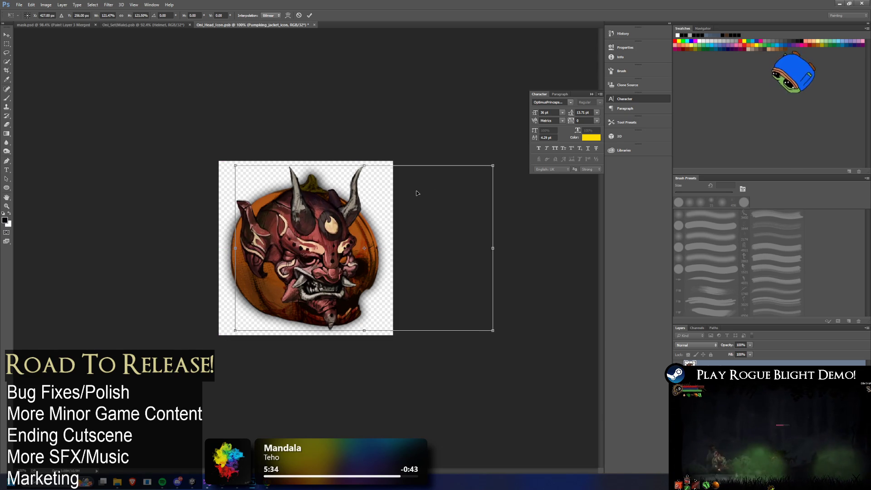
{"action": "key", "text": "Left"}
{"action": "key", "text": "Left"}
{"action": "key", "text": "Left"}
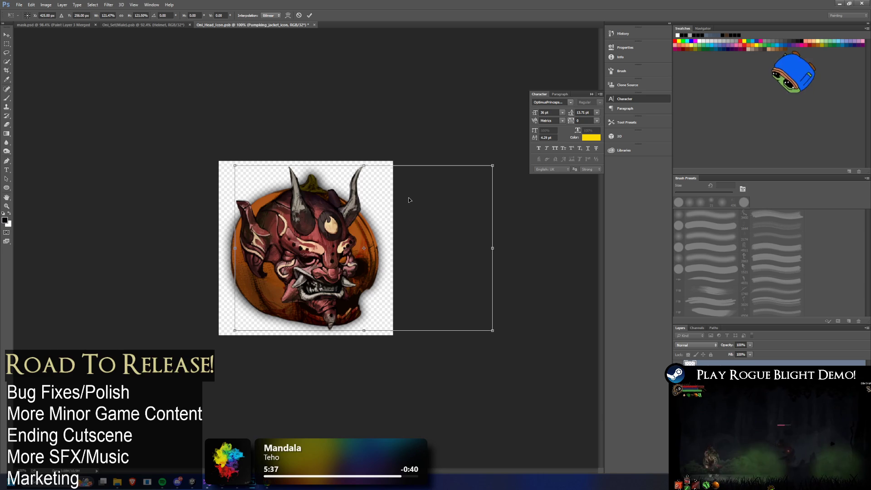
{"action": "key", "text": "Right"}
{"action": "key", "text": "Right"}
{"action": "key", "text": "Right"}
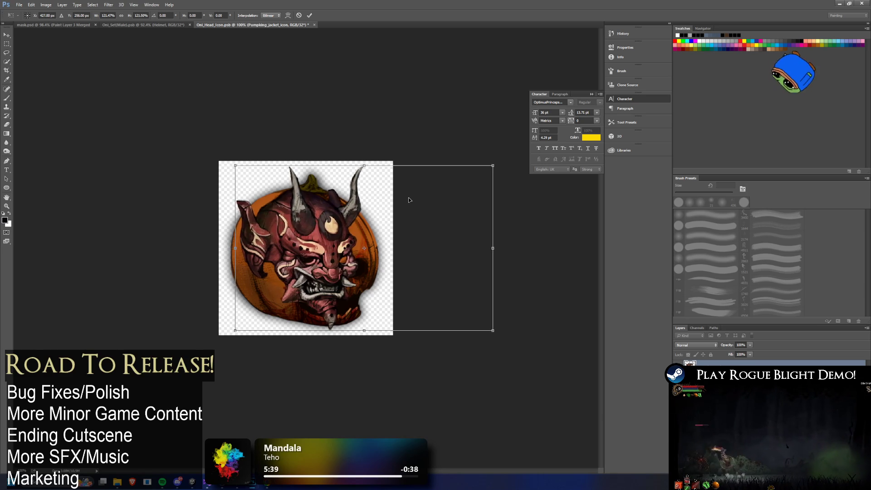
{"action": "left_click_drag", "start_coordinate": [319, 201], "coordinate": [319, 202]}
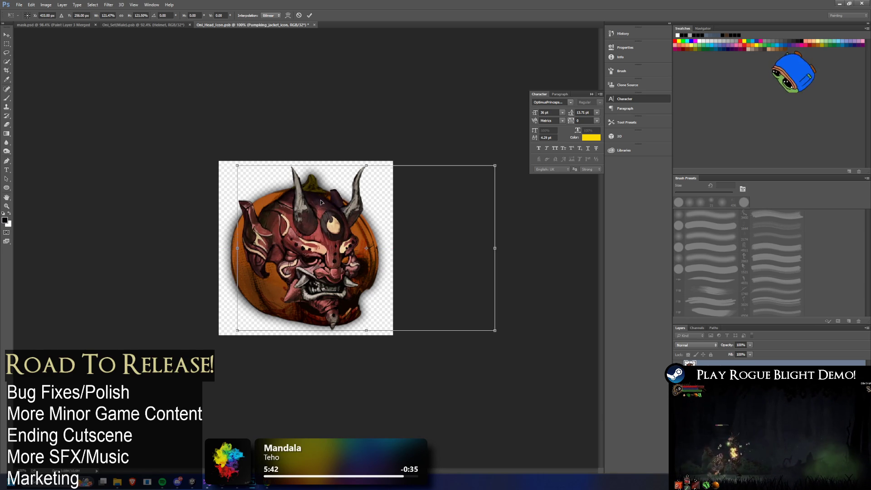
{"action": "key", "text": "Return"}
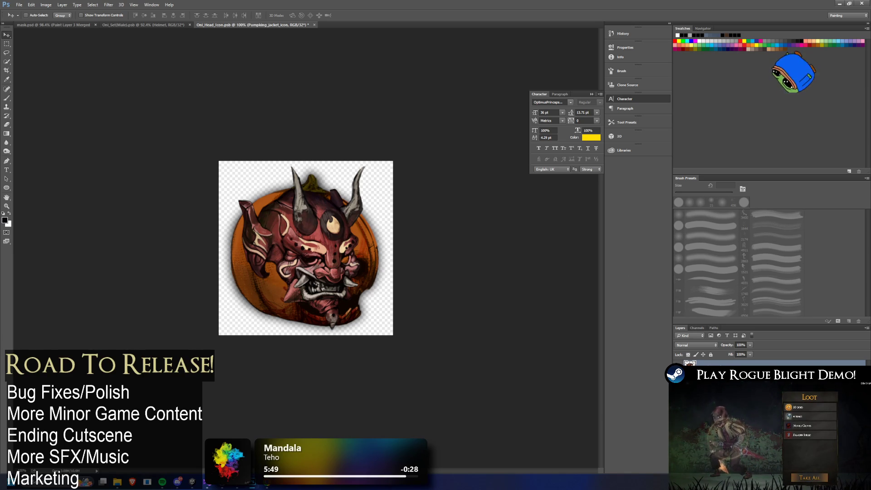
Open the mask layer's Layer Style and set the effect colour to white.
{"action": "double_click", "coordinate": [772, 364]}
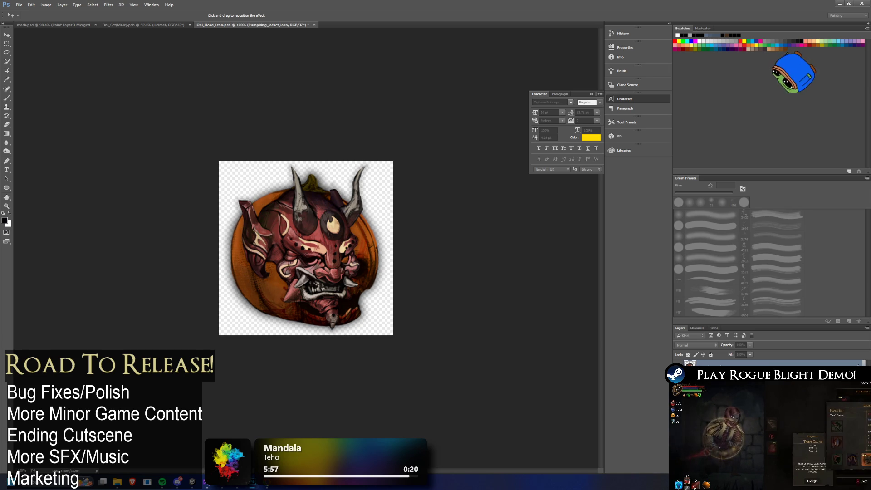
{"action": "key", "text": "ctrl+z"}
{"action": "key", "text": "ctrl+z"}
{"action": "key", "text": "ctrl+z"}
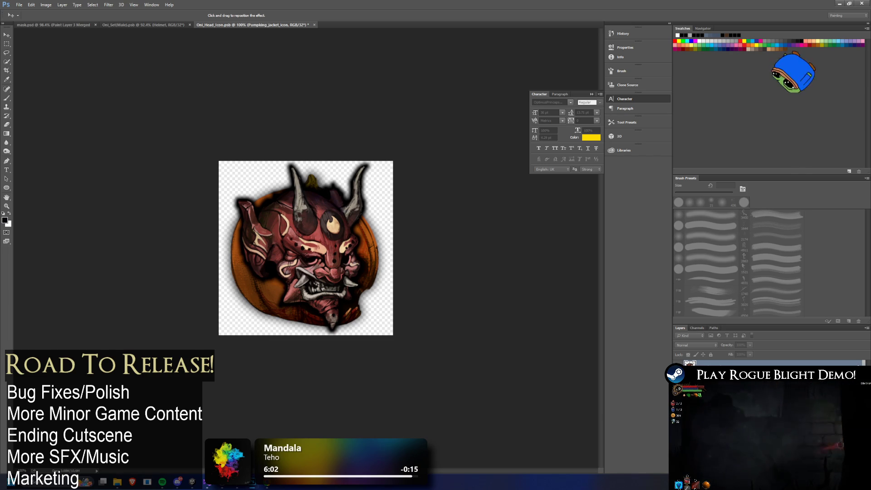
{"action": "key", "text": "ctrl+z"}
{"action": "key", "text": "ctrl+z"}
{"action": "key", "text": "ctrl+z"}
{"action": "key", "text": "ctrl+z"}
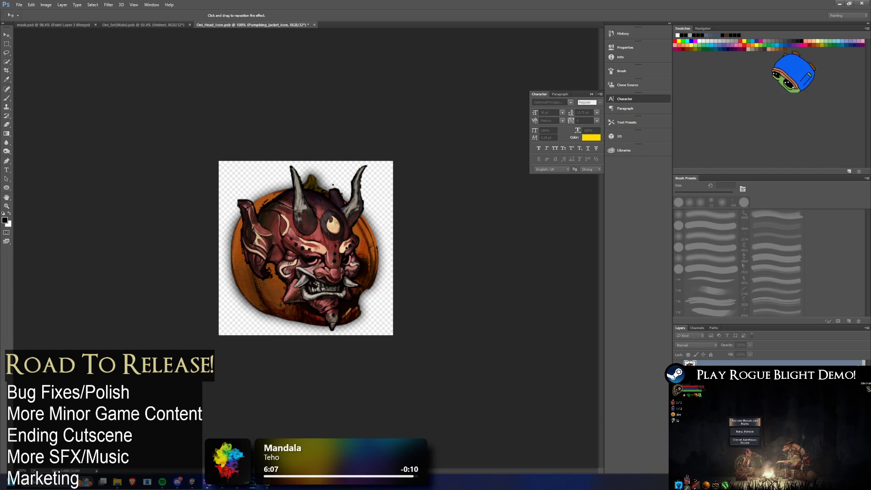
{"action": "key", "text": "ctrl+z"}
{"action": "key", "text": "ctrl+z"}
{"action": "key", "text": "ctrl+z"}
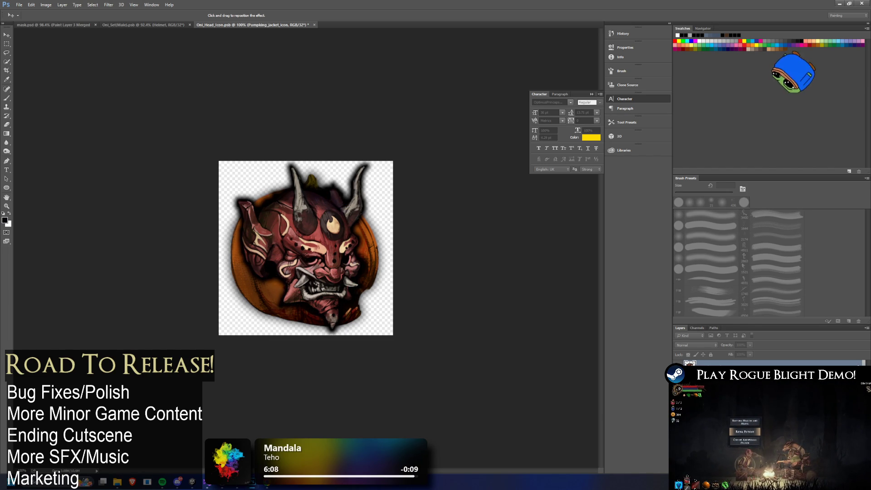
{"action": "key", "text": "ctrl+z"}
{"action": "key", "text": "ctrl+z"}
{"action": "key", "text": "ctrl+z"}
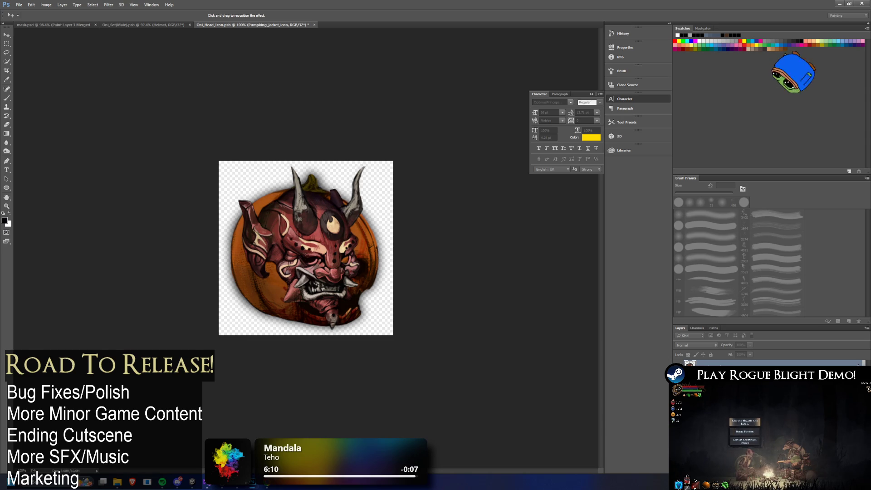
{"action": "key", "text": "ctrl+z"}
{"action": "key", "text": "ctrl+z"}
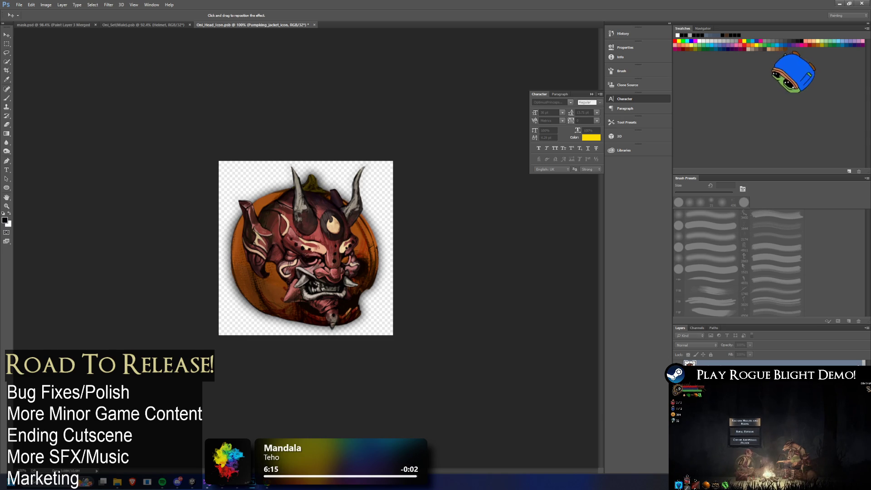
{"action": "key", "text": "ctrl+z"}
{"action": "key", "text": "ctrl+z"}
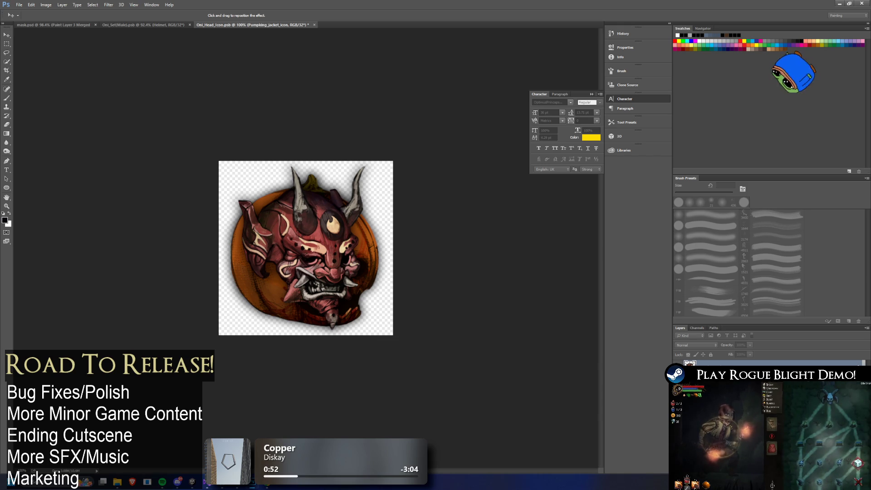
{"action": "left_click", "coordinate": [365, 196]}
{"action": "left_click", "coordinate": [472, 109]}
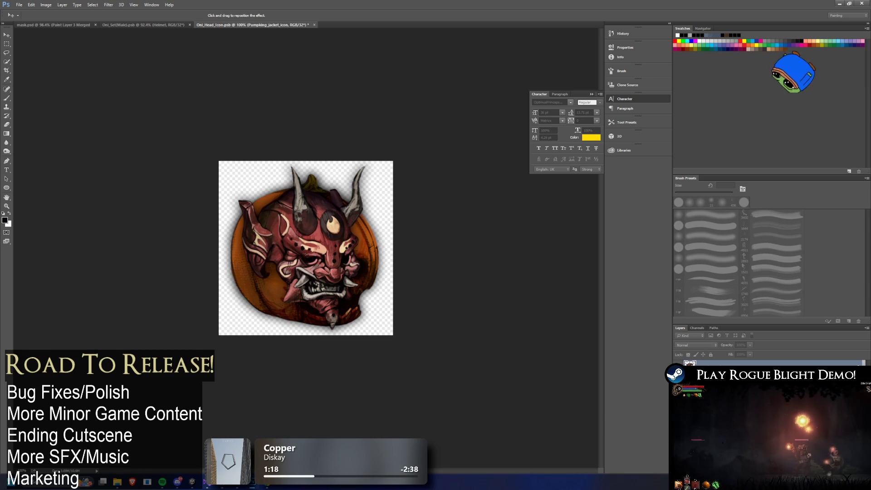
Compare the mask with and without its edge effect, then keep the effect.
{"action": "key", "text": "h"}
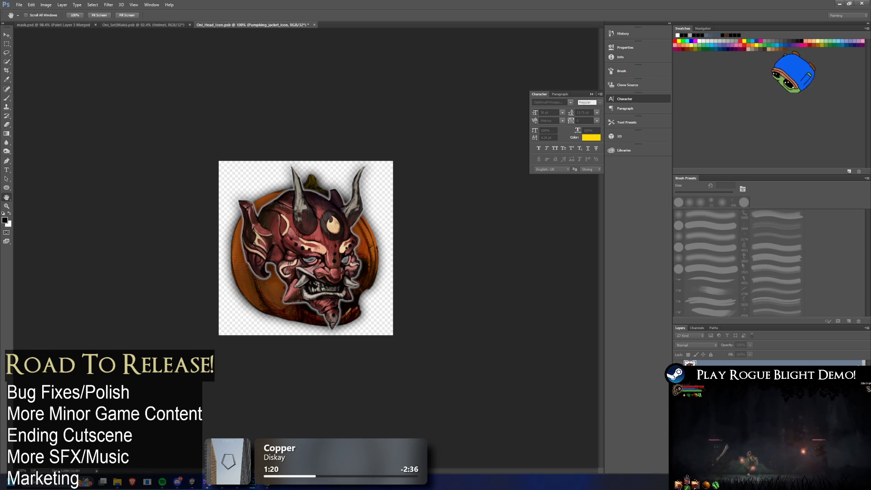
{"action": "key", "text": "ctrl+z"}
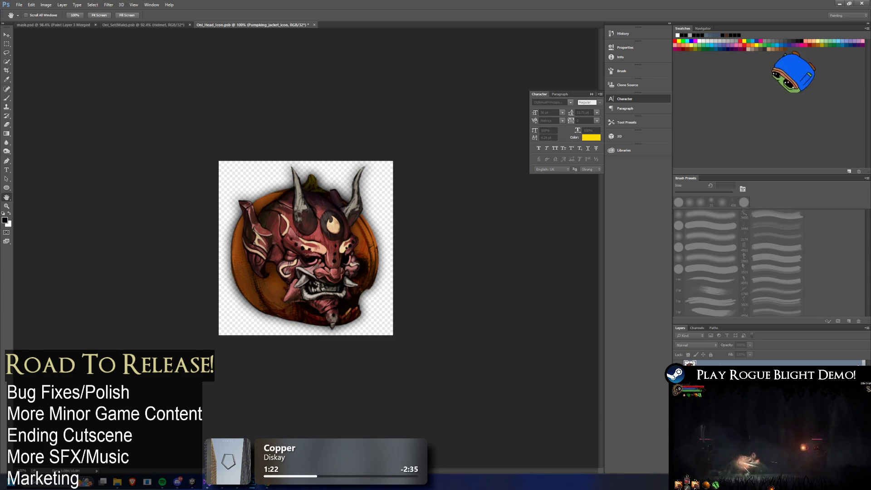
{"action": "key", "text": "v"}
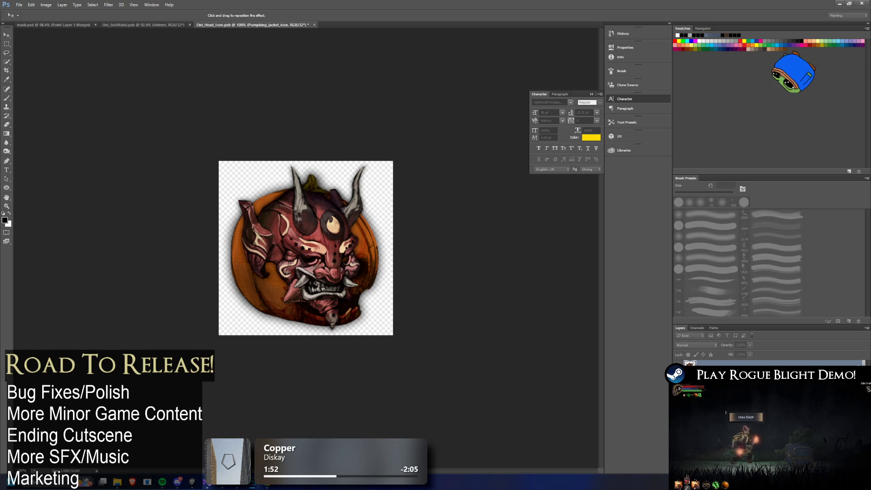
{"action": "key", "text": "h"}
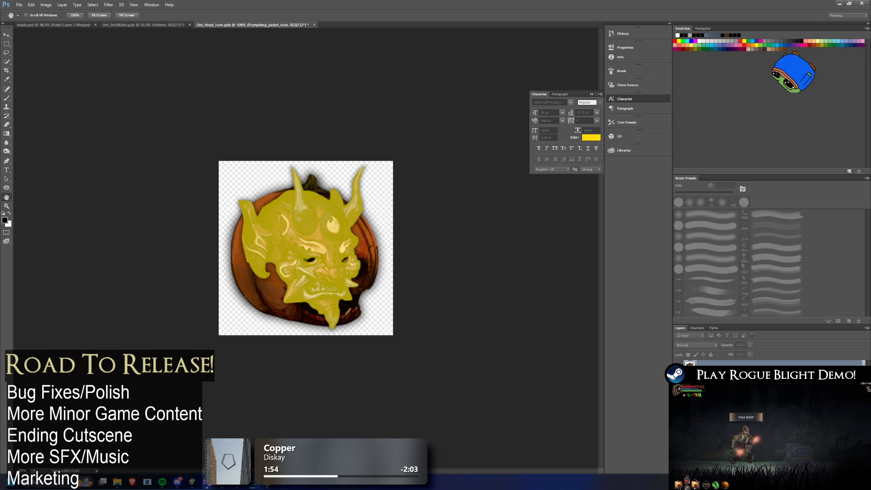
{"action": "key", "text": "ctrl+z"}
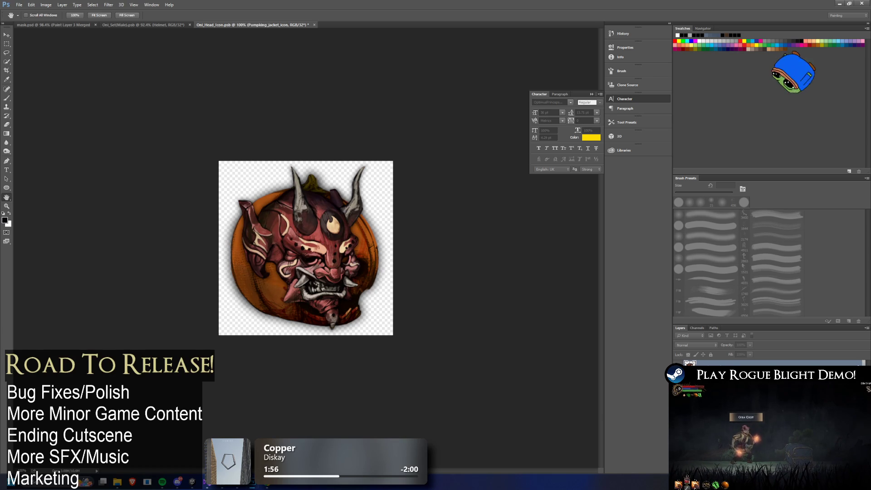
{"action": "key", "text": "v"}
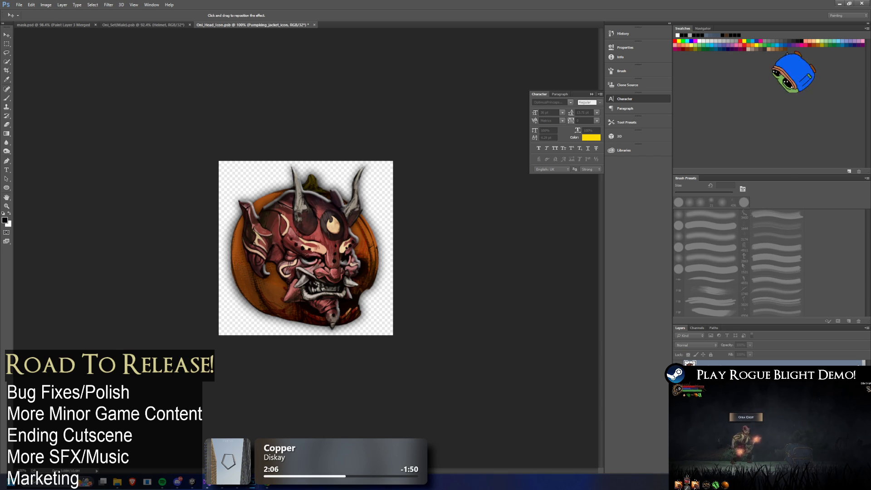
{"action": "key", "text": "h"}
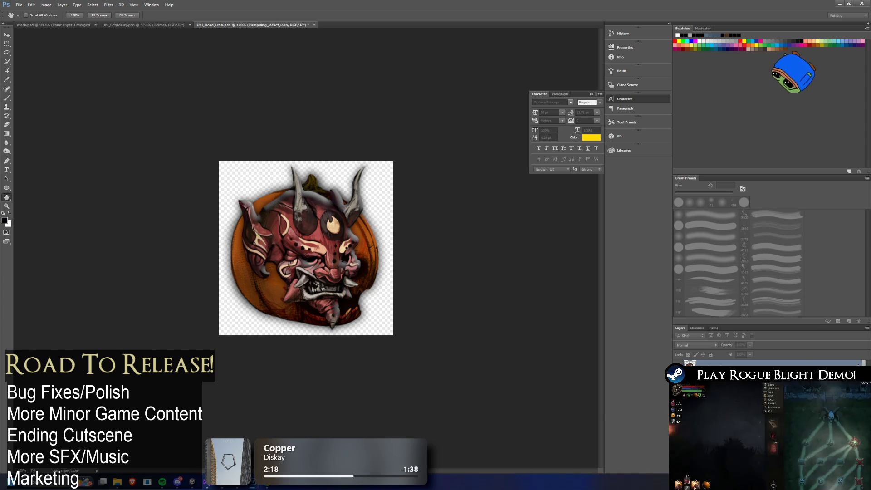
{"action": "key", "text": "v"}
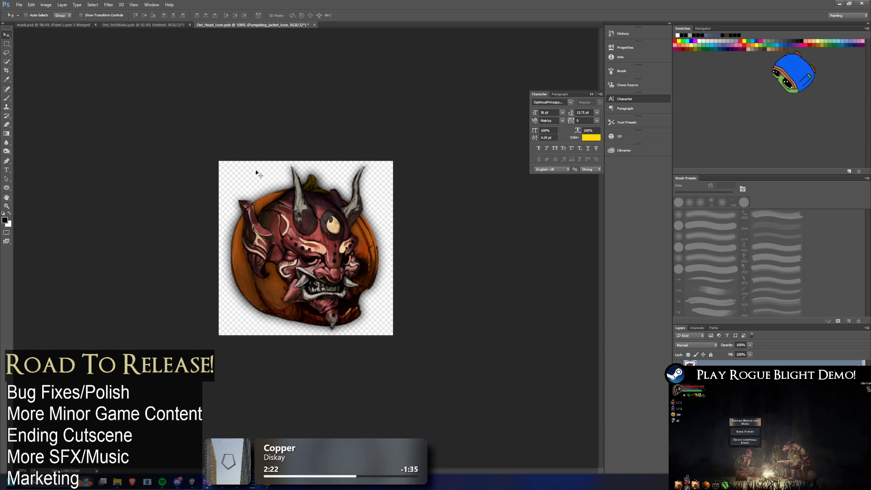
Apply an Exposure adjustment of +0.52 with a slightly negative offset to the oni mask.
{"action": "left_click", "coordinate": [41, 6]}
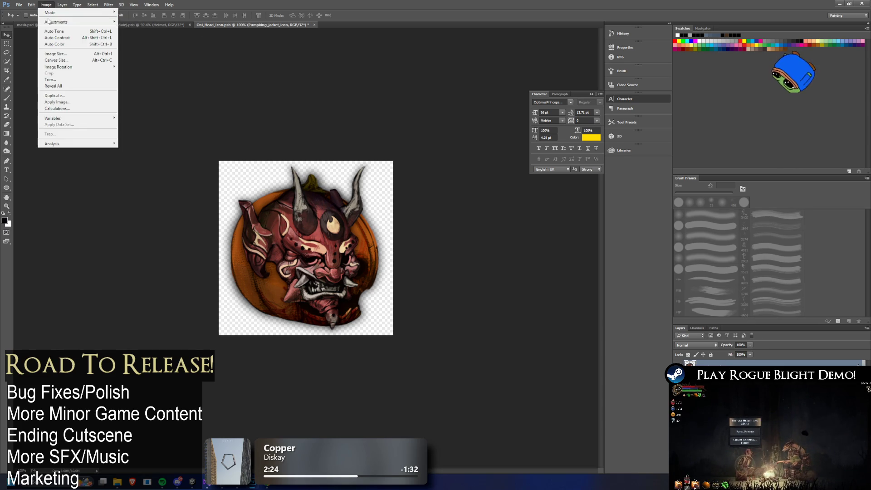
{"action": "mouse_move", "coordinate": [78, 22]}
{"action": "left_click", "coordinate": [150, 41]}
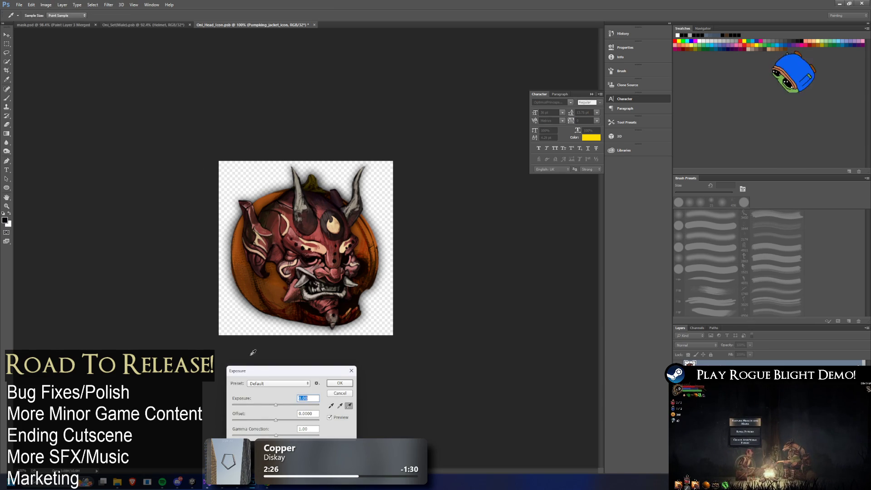
{"action": "left_click_drag", "start_coordinate": [278, 404], "coordinate": [279, 404]}
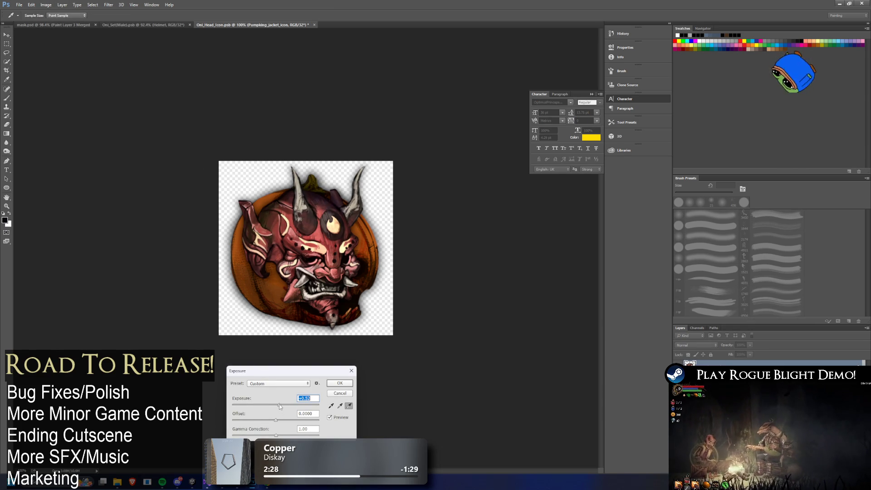
{"action": "double_click", "coordinate": [317, 414]}
{"action": "type", "text": "-0"}
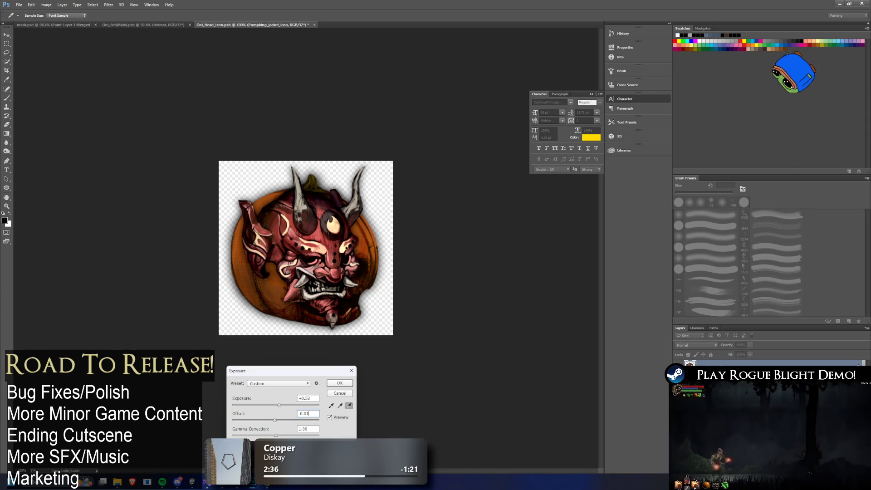
{"action": "key", "text": "Return"}
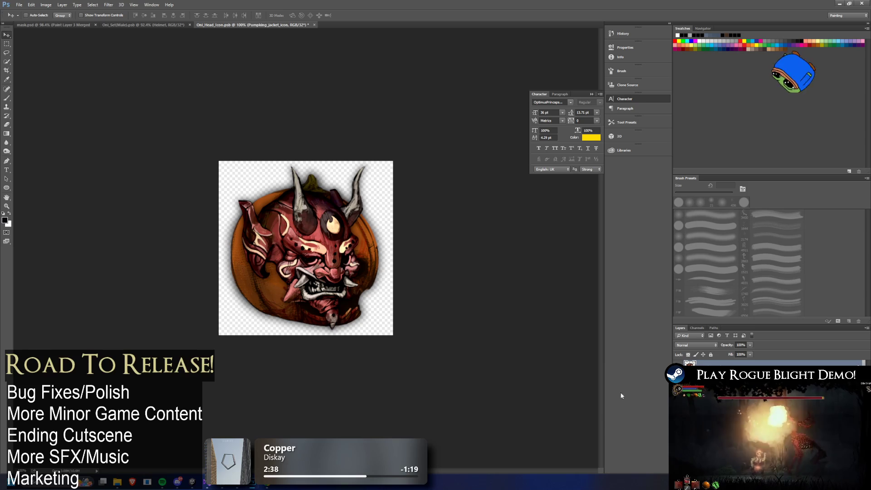
Delete the orange pumpkin from the layer behind the mask.
{"action": "key", "text": "alt+bracketleft"}
{"action": "key", "text": "ctrl+a"}
{"action": "key", "text": "Delete"}
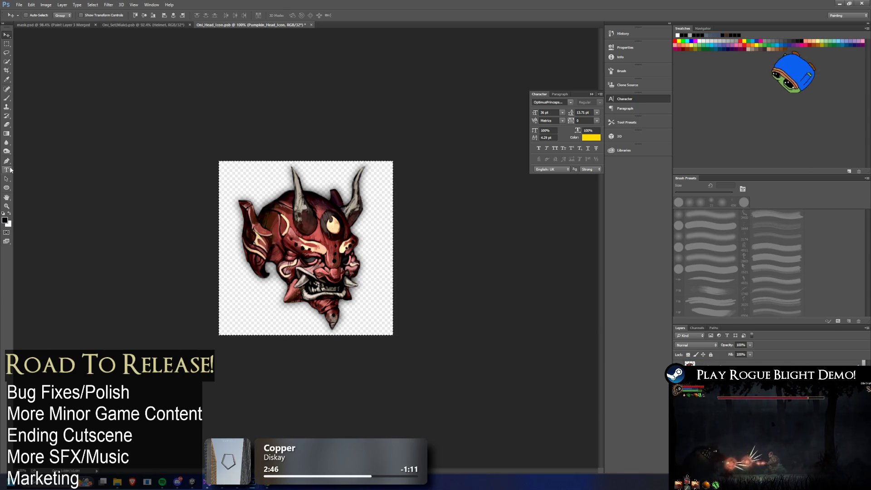
Select the Eraser at 37 px and zoom in on the canvas.
{"action": "left_click", "coordinate": [6, 124]}
{"action": "left_click", "coordinate": [30, 15]}
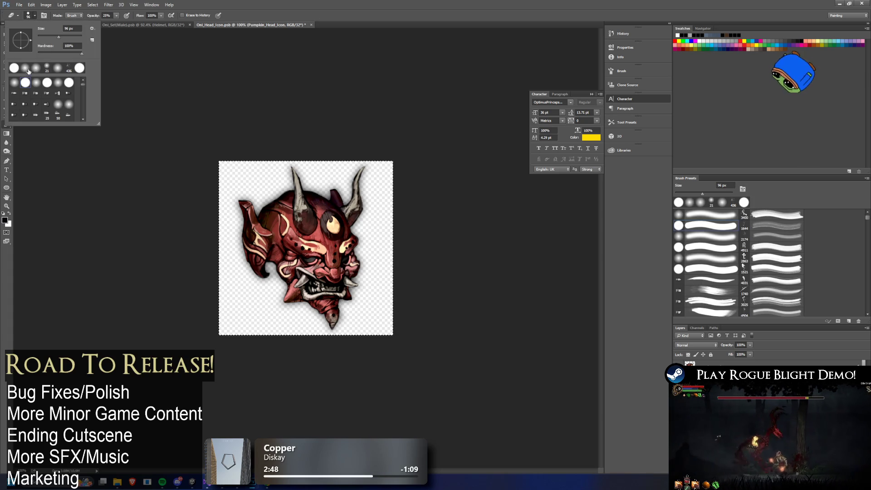
{"action": "left_click", "coordinate": [15, 68]}
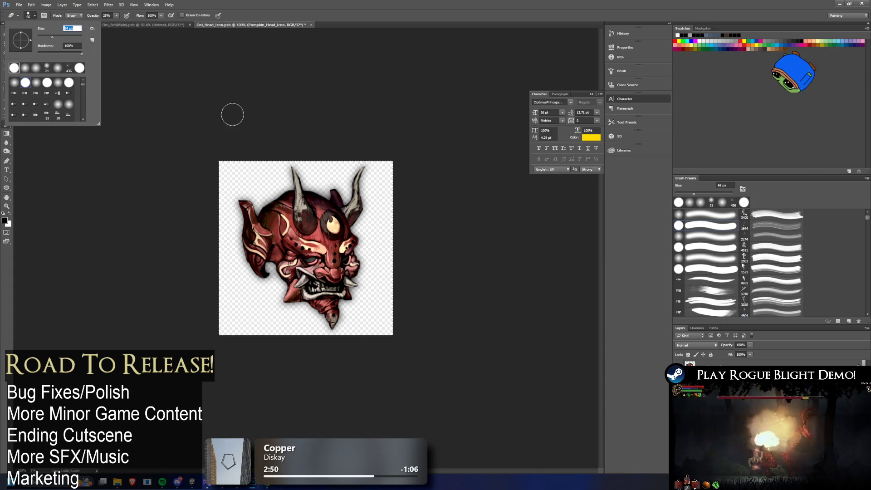
{"action": "type", "text": "37"}
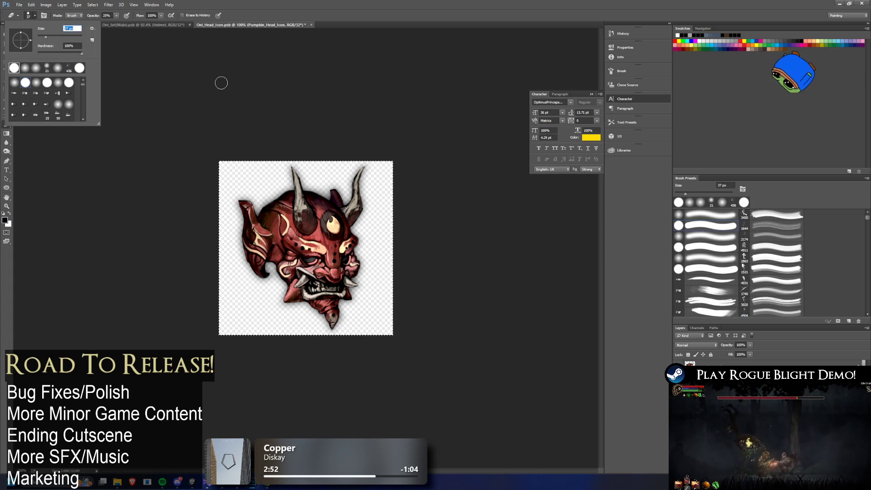
{"action": "key", "text": "Return"}
{"action": "scroll", "coordinate": [269, 165], "scroll_direction": "up", "scroll_amount": 3}
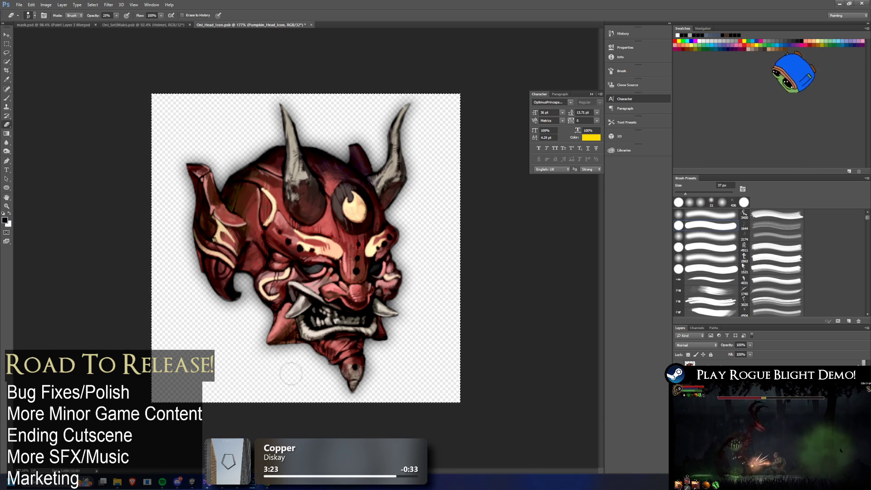
Reduce the eraser to a smaller size and make another layer active.
{"action": "left_click", "coordinate": [34, 16]}
{"action": "left_click", "coordinate": [42, 36]}
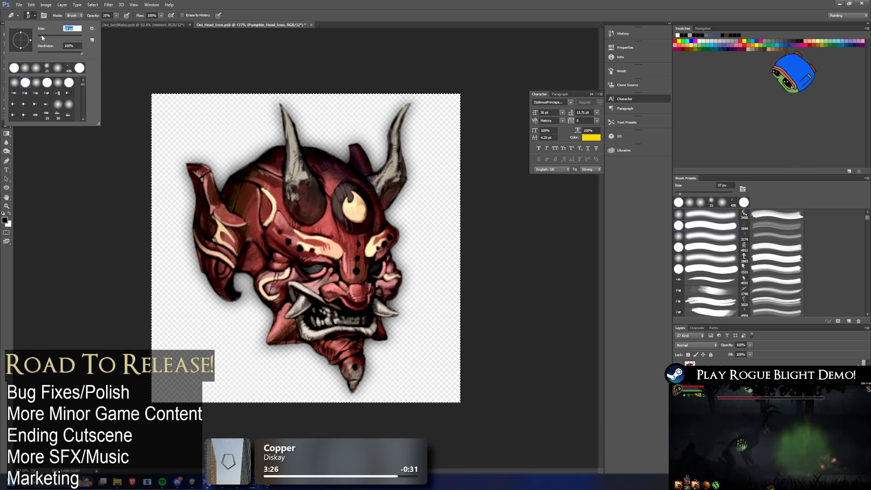
{"action": "key", "text": "Return"}
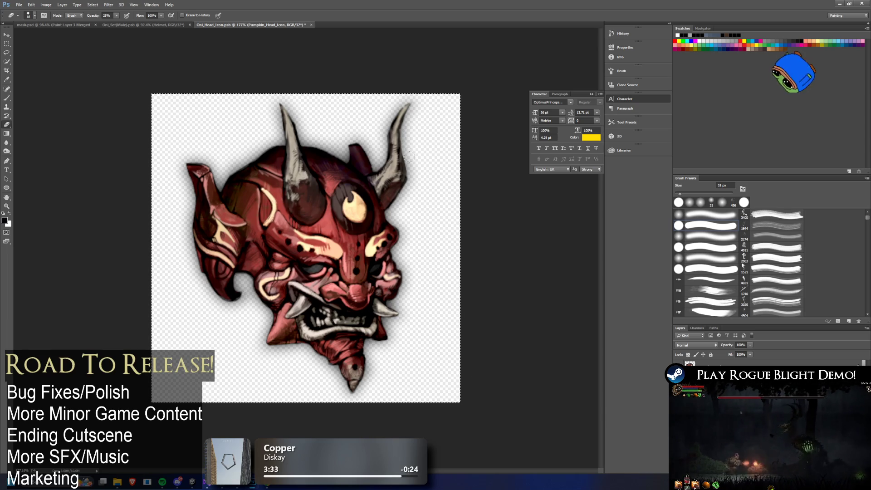
{"action": "key", "text": "alt+bracketright"}
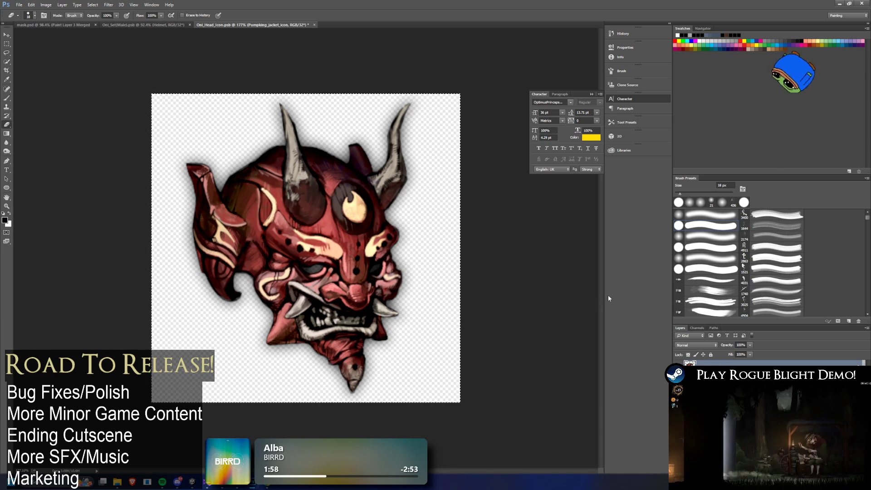
Switch from the Eraser to the Brush tool with the B shortcut.
{"action": "key", "text": "b"}
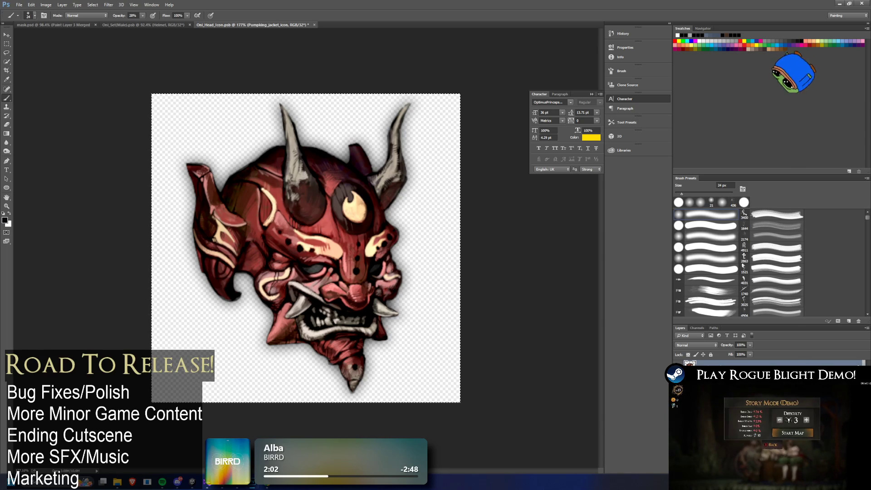
Merge the icon layer down into one layer named Oni_Head_Icon, then minimise Photoshop.
{"action": "right_click", "coordinate": [725, 364]}
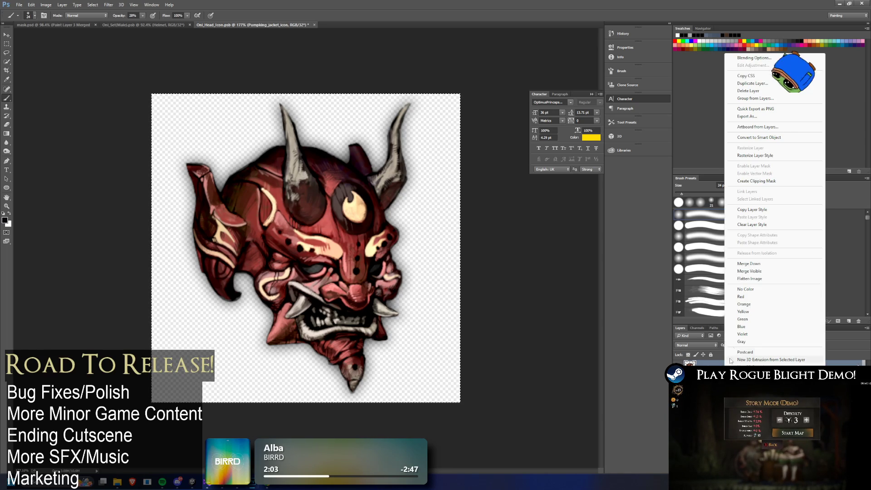
{"action": "left_click", "coordinate": [748, 264]}
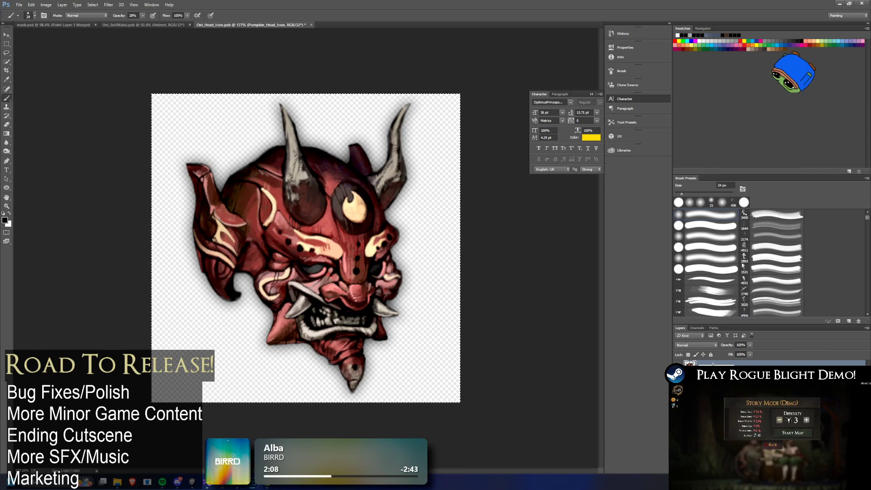
{"action": "key", "text": "Return"}
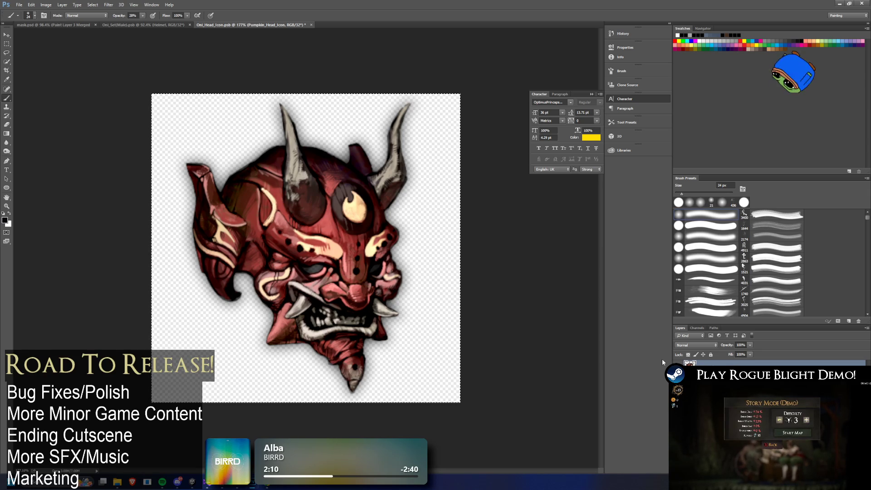
{"action": "scroll", "coordinate": [337, 115], "scroll_direction": "down", "scroll_amount": 2}
{"action": "scroll", "coordinate": [337, 115], "scroll_direction": "down", "scroll_amount": 3}
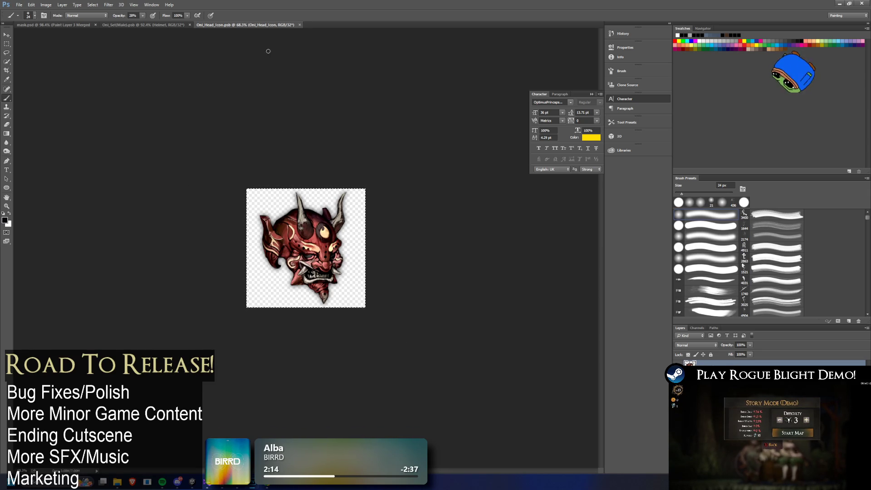
{"action": "left_click", "coordinate": [840, 3]}
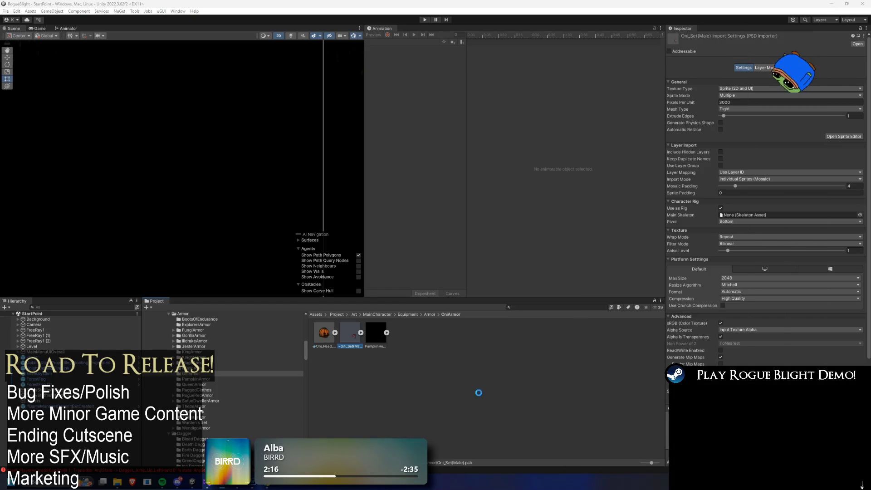
In the Sprite Editor, pull Oni_Head_Icon's right edge in toward the mask and apply.
{"action": "left_click", "coordinate": [469, 369]}
{"action": "left_click", "coordinate": [324, 334]}
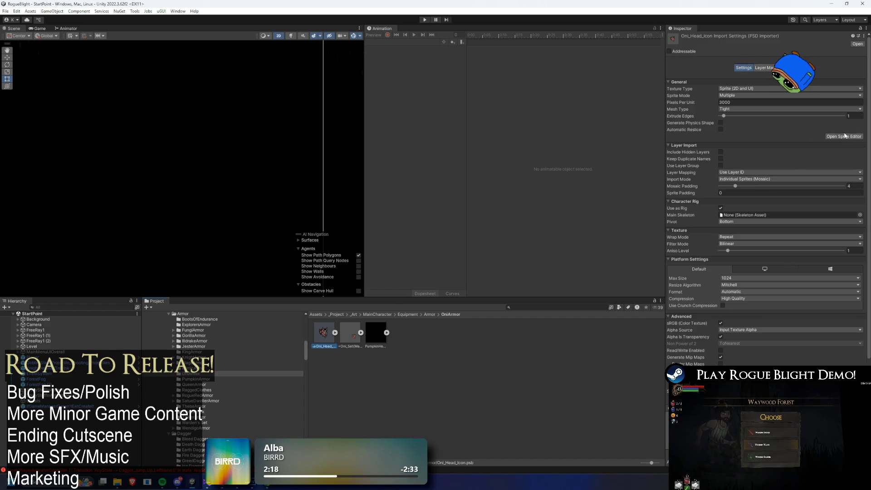
{"action": "left_click", "coordinate": [844, 132]}
{"action": "left_click_drag", "start_coordinate": [517, 237], "coordinate": [492, 236]}
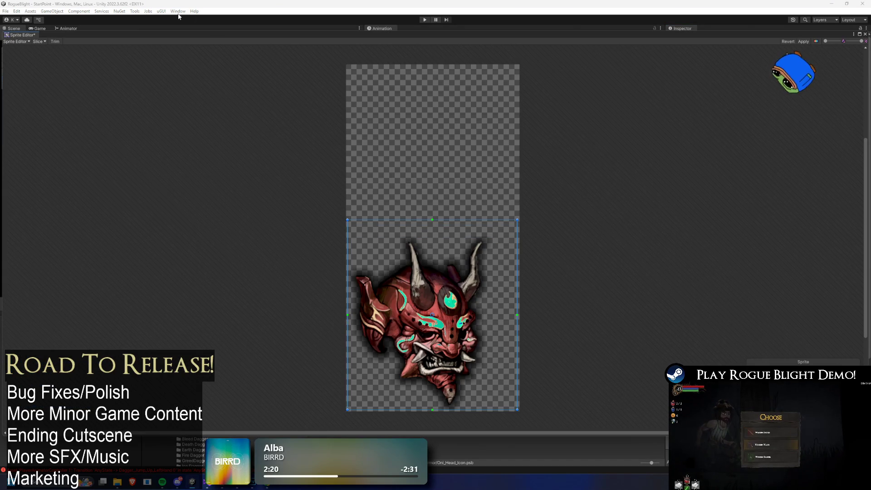
{"action": "scroll", "coordinate": [490, 171], "scroll_direction": "up", "scroll_amount": 10}
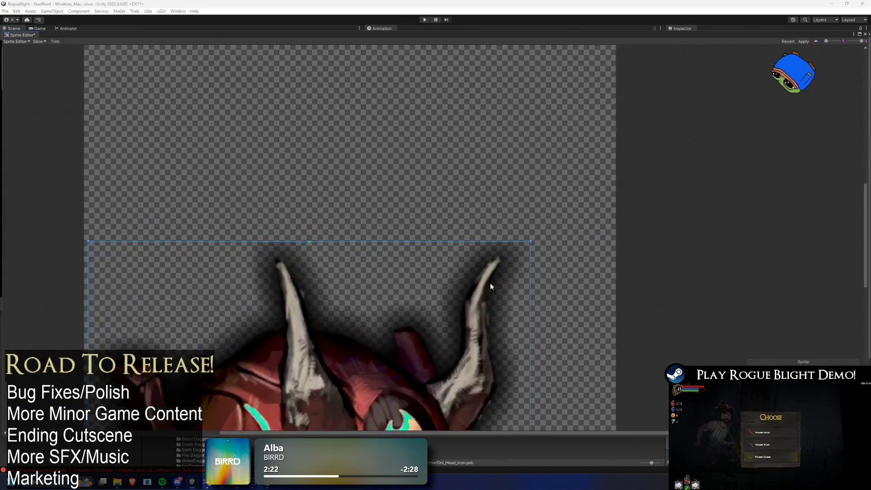
{"action": "scroll", "coordinate": [499, 193], "scroll_direction": "down", "scroll_amount": 10}
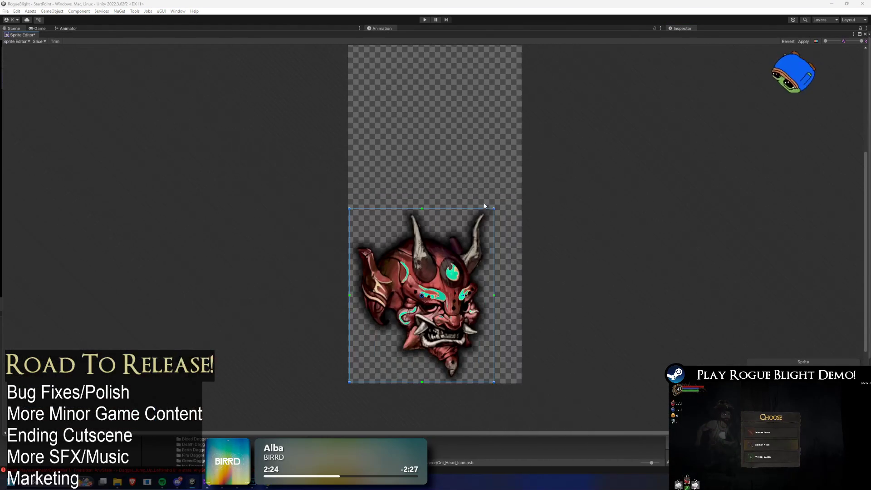
{"action": "left_click", "coordinate": [795, 41]}
{"action": "left_click", "coordinate": [865, 34]}
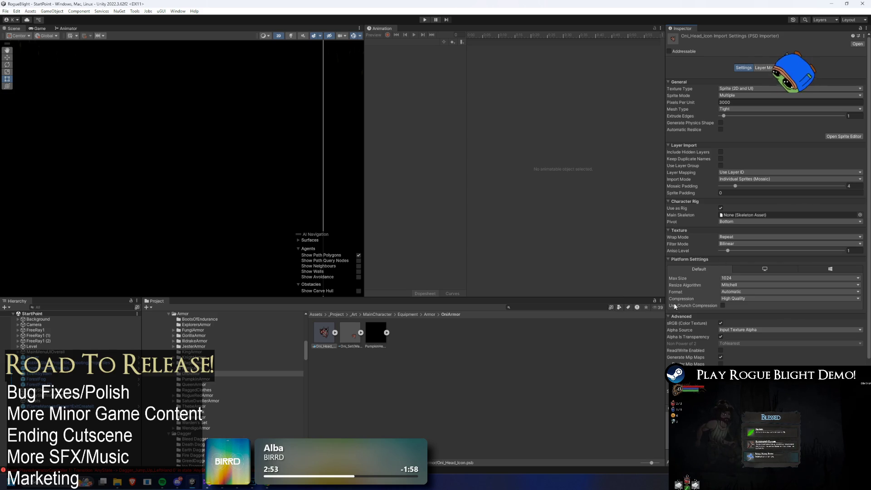
{"action": "mouse_move", "coordinate": [693, 325]}
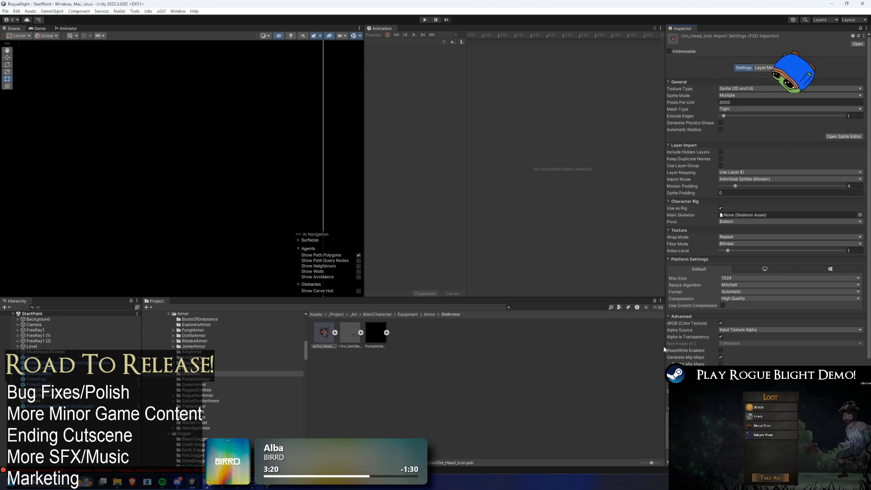
{"action": "left_click", "coordinate": [844, 136]}
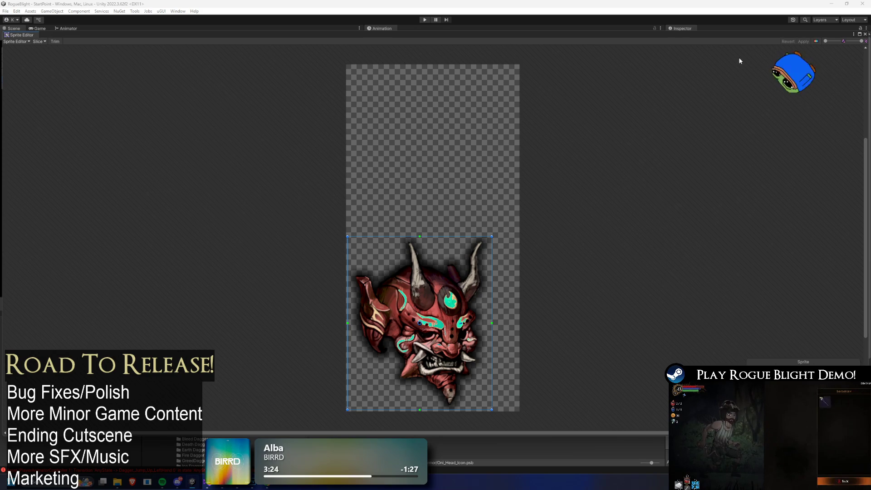
{"action": "left_click", "coordinate": [864, 32]}
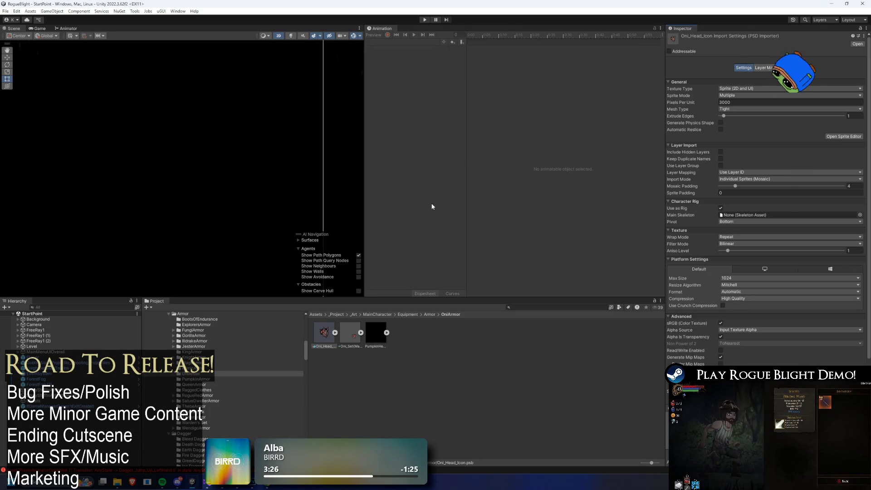
Launch Steam and open the Rogue Blight game page from the library.
{"action": "key", "text": "super"}
{"action": "type", "text": "steam"}
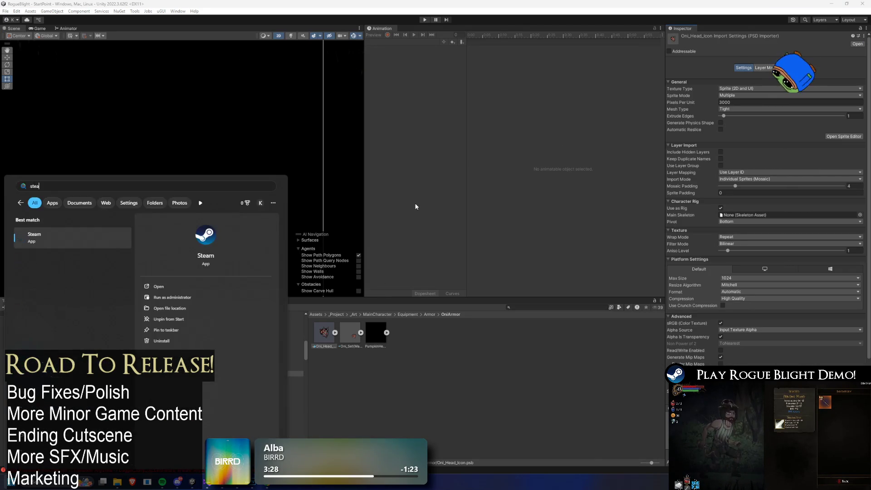
{"action": "key", "text": "Return"}
{"action": "left_click", "coordinate": [65, 16]}
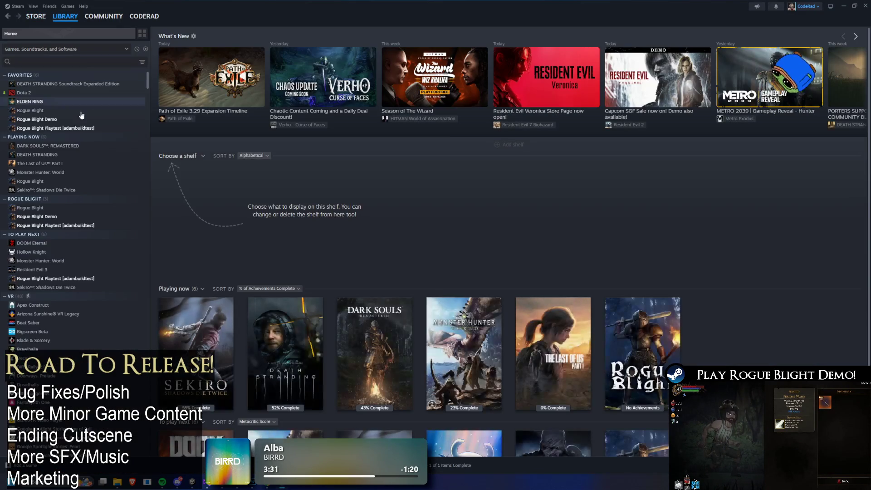
{"action": "left_click", "coordinate": [69, 119]}
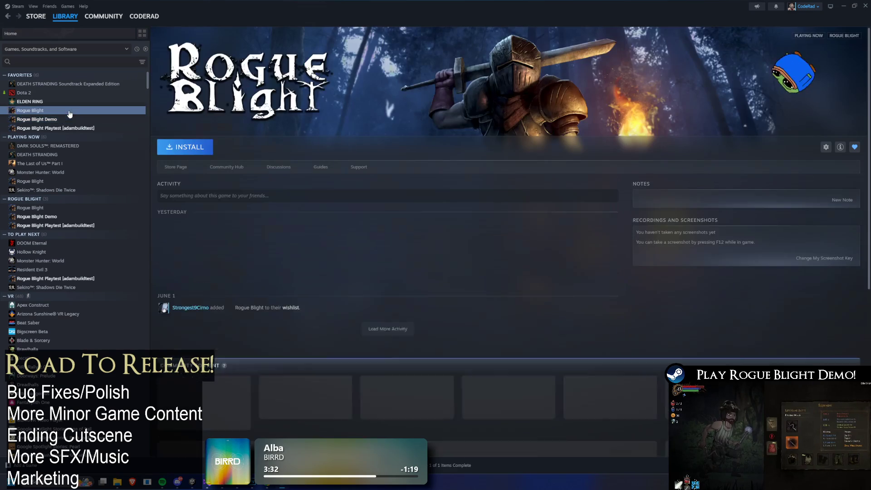
{"action": "left_click", "coordinate": [77, 112]}
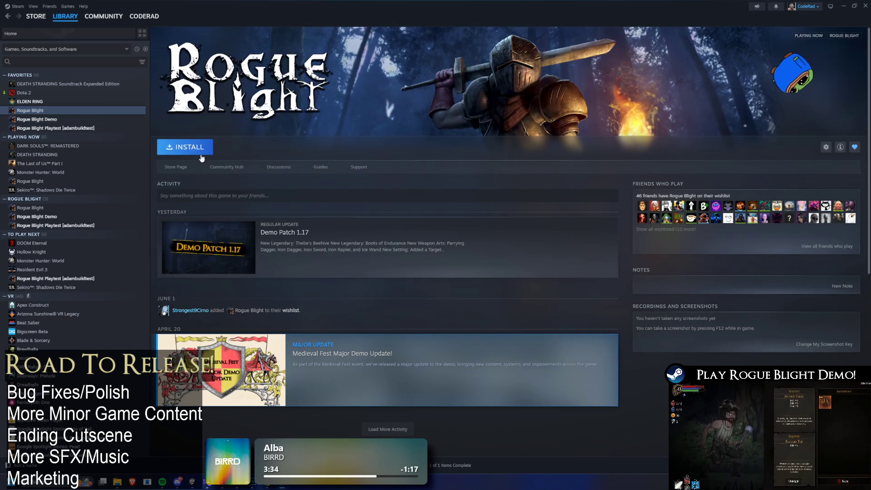
Read the Demo Patch 1.17 notes, close them, and minimise Steam to reveal Unity.
{"action": "left_click", "coordinate": [300, 245]}
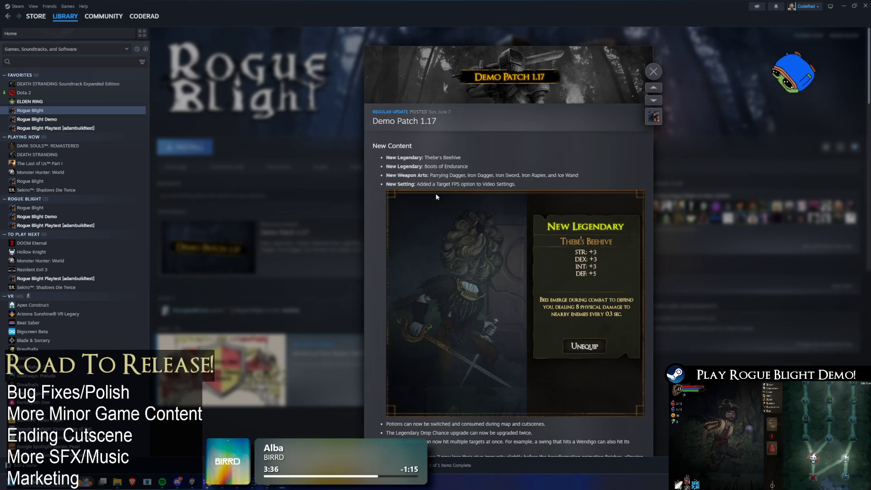
{"action": "scroll", "coordinate": [454, 186], "scroll_direction": "down", "scroll_amount": 10}
{"action": "scroll", "coordinate": [554, 177], "scroll_direction": "down", "scroll_amount": 10}
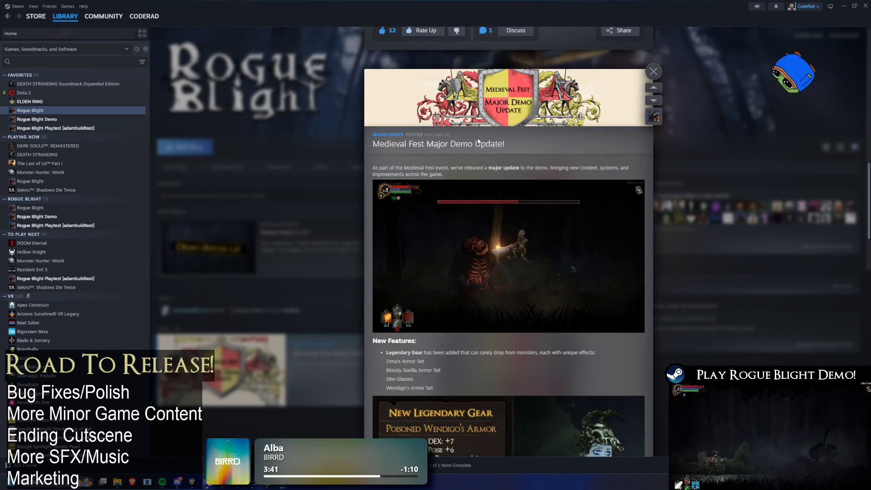
{"action": "scroll", "coordinate": [493, 151], "scroll_direction": "down", "scroll_amount": 10}
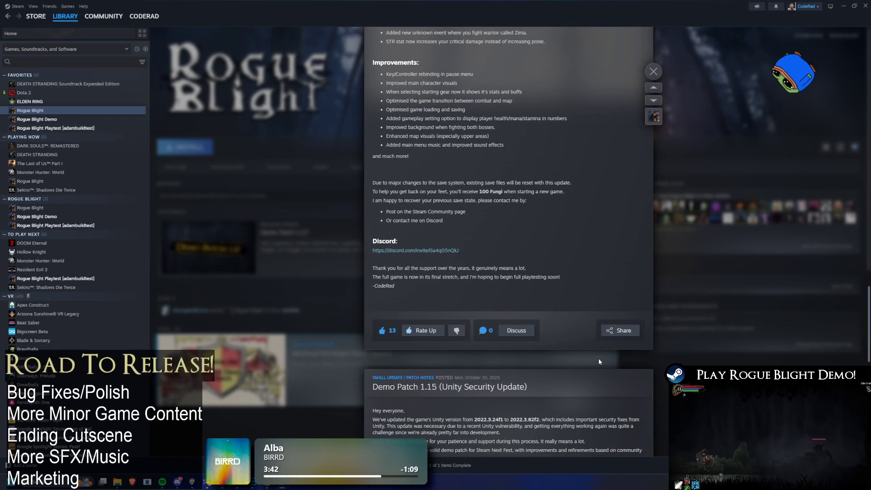
{"action": "scroll", "coordinate": [581, 100], "scroll_direction": "up", "scroll_amount": 20}
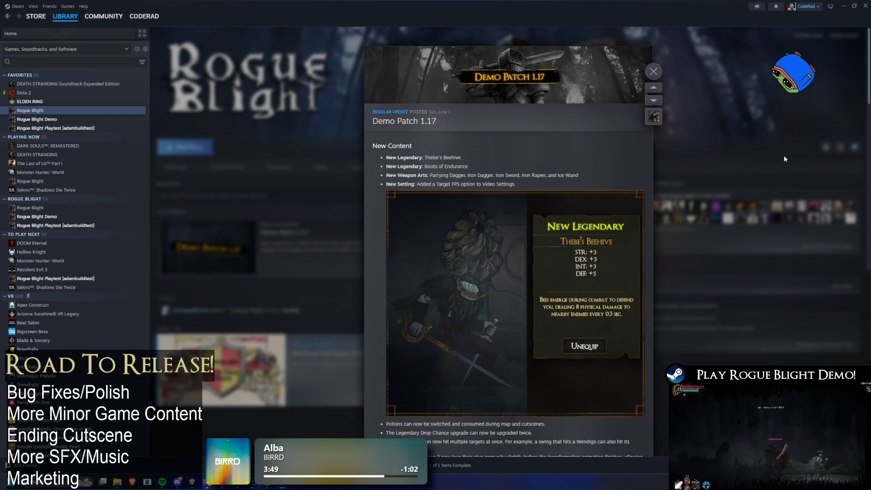
{"action": "left_click", "coordinate": [656, 73]}
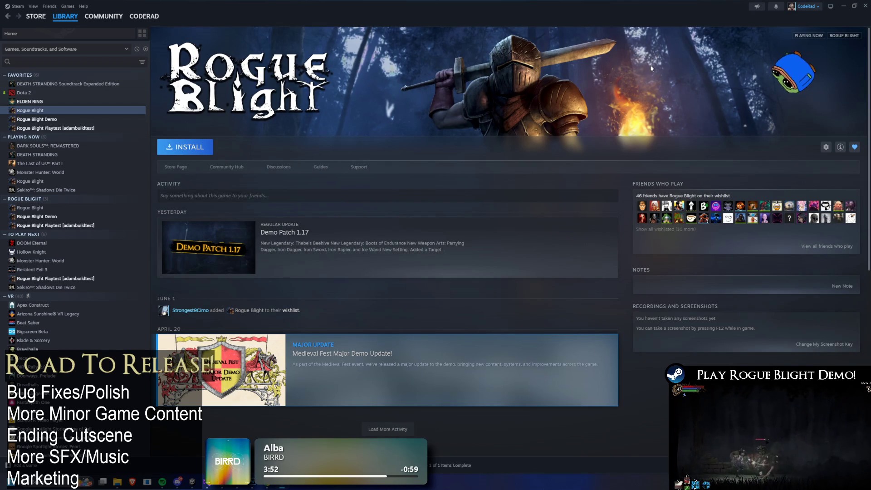
{"action": "left_click", "coordinate": [835, 6]}
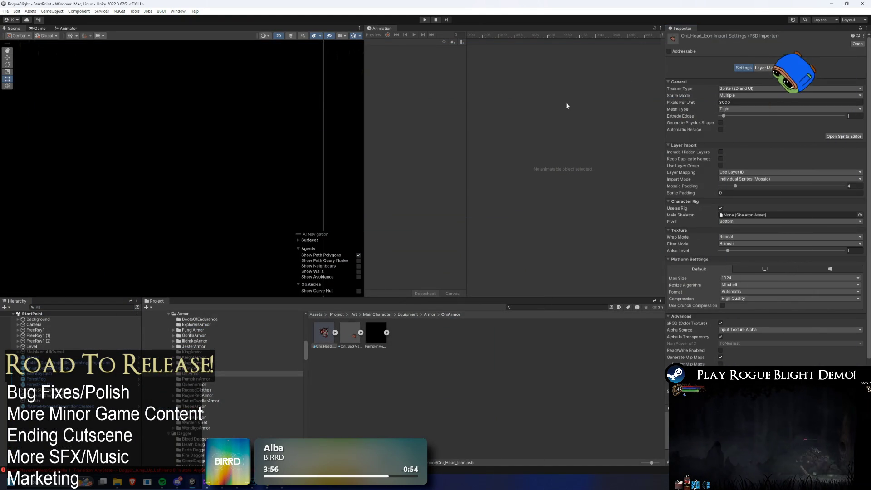
Inspect the Oni head icon's slice zoomed in the Sprite Editor, then switch to its Photoshop document.
{"action": "left_click", "coordinate": [843, 136]}
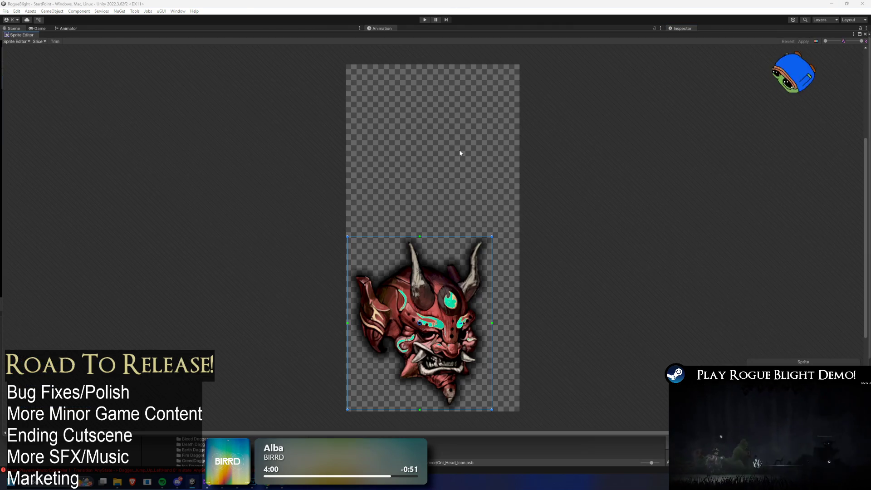
{"action": "middle_click", "coordinate": [24, 39]}
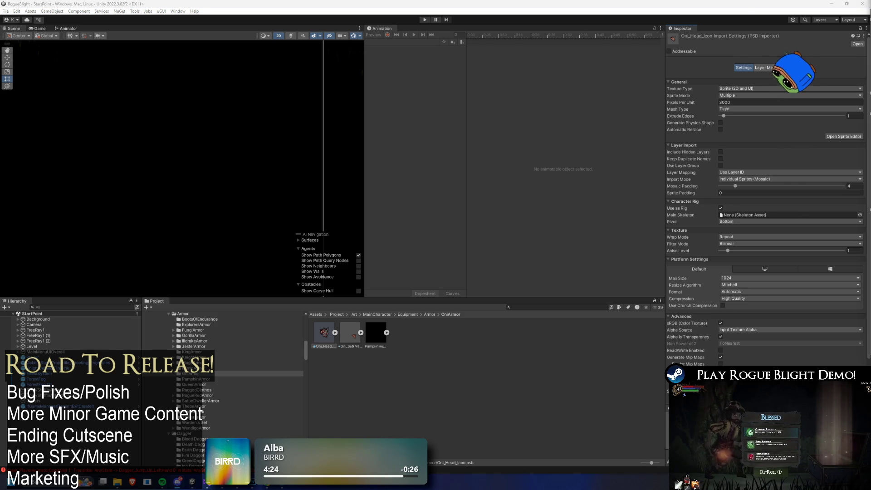
{"action": "left_click", "coordinate": [844, 136]}
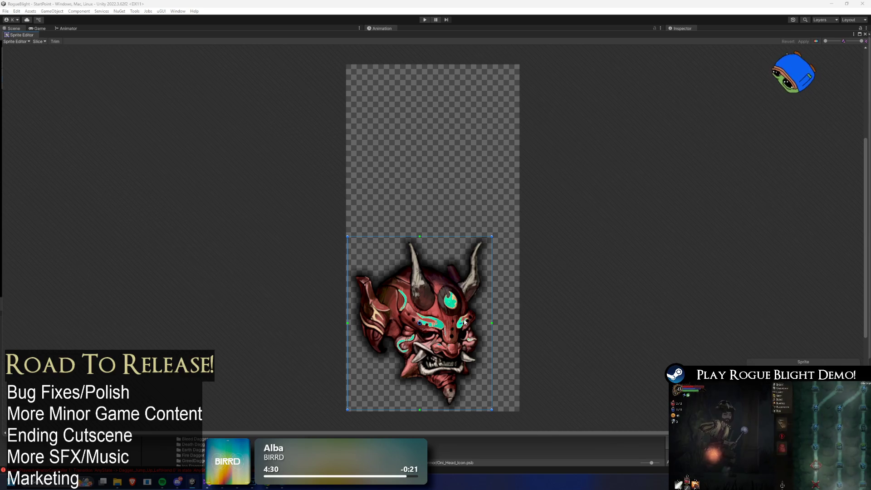
{"action": "scroll", "coordinate": [464, 321], "scroll_direction": "up", "scroll_amount": 4}
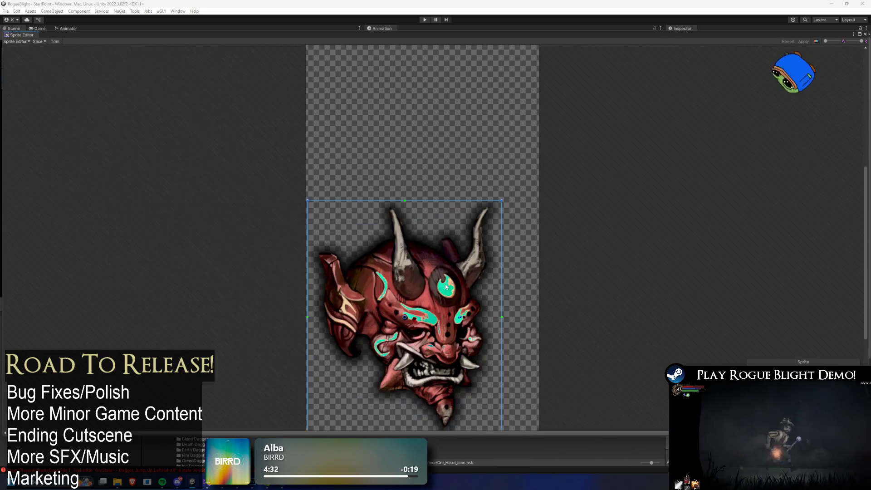
{"action": "scroll", "coordinate": [446, 286], "scroll_direction": "up", "scroll_amount": 2}
{"action": "key", "text": "alt+Tab"}
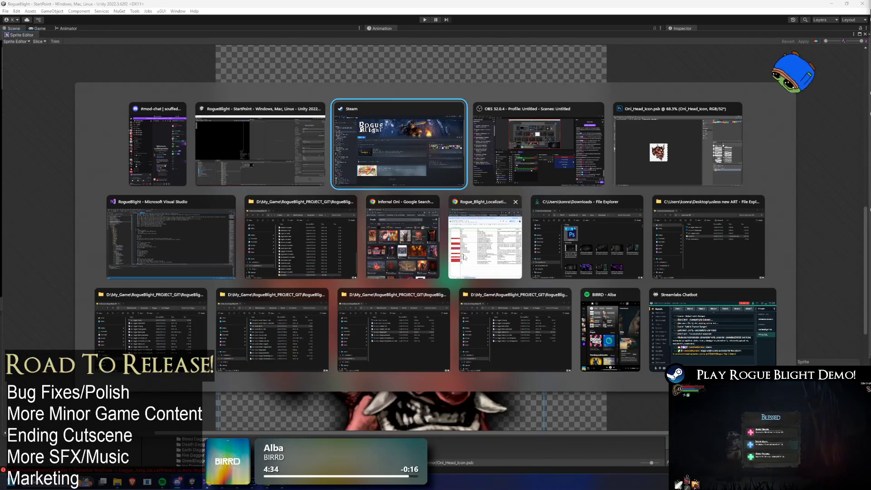
{"action": "key", "text": "Tab"}
{"action": "key", "text": "Tab"}
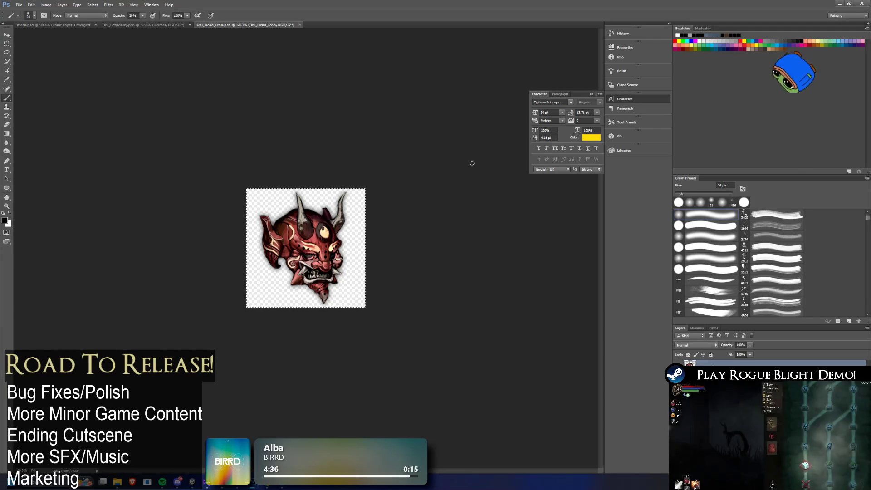
Convert the Oni head icon to 8 Bits/Channel, accepting the layer merge, and save it.
{"action": "left_click", "coordinate": [46, 5]}
{"action": "mouse_move", "coordinate": [59, 23]}
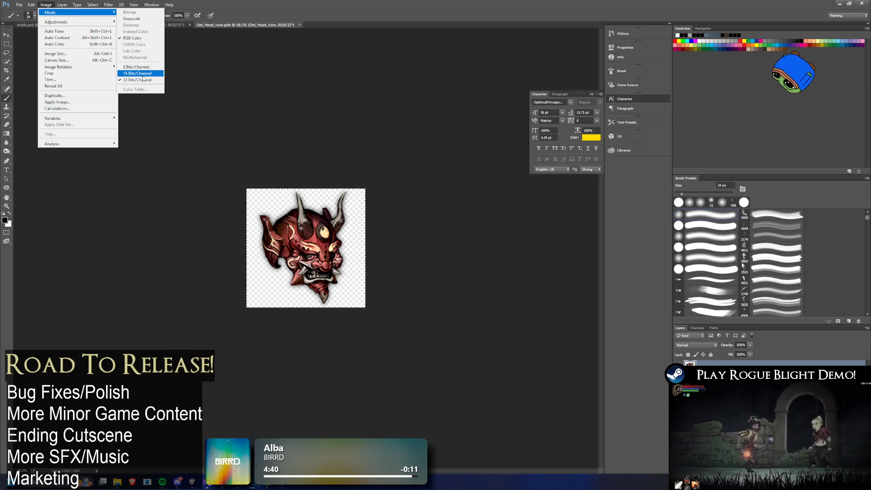
{"action": "left_click", "coordinate": [136, 66]}
{"action": "left_click", "coordinate": [476, 176]}
{"action": "key", "text": "ctrl+s"}
Check the refreshed icon in Unity's Sprite Editor, then return to Photoshop.
{"action": "key", "text": "alt+Tab"}
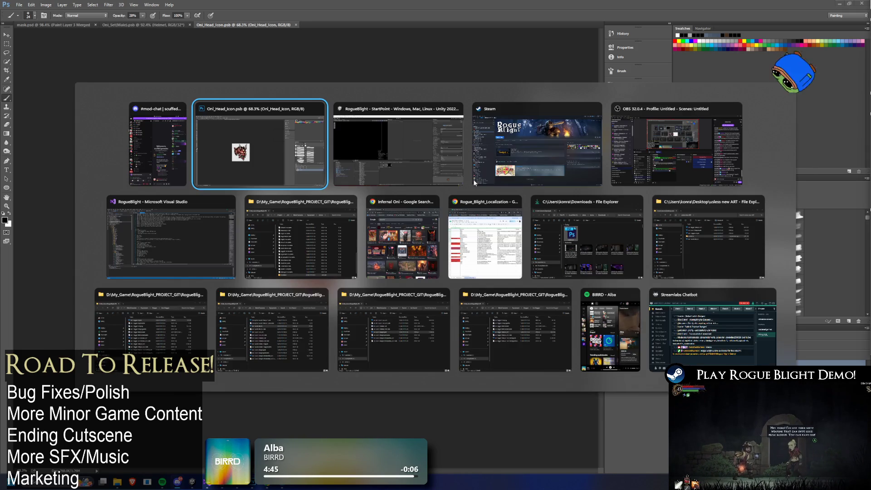
{"action": "left_click", "coordinate": [456, 168]}
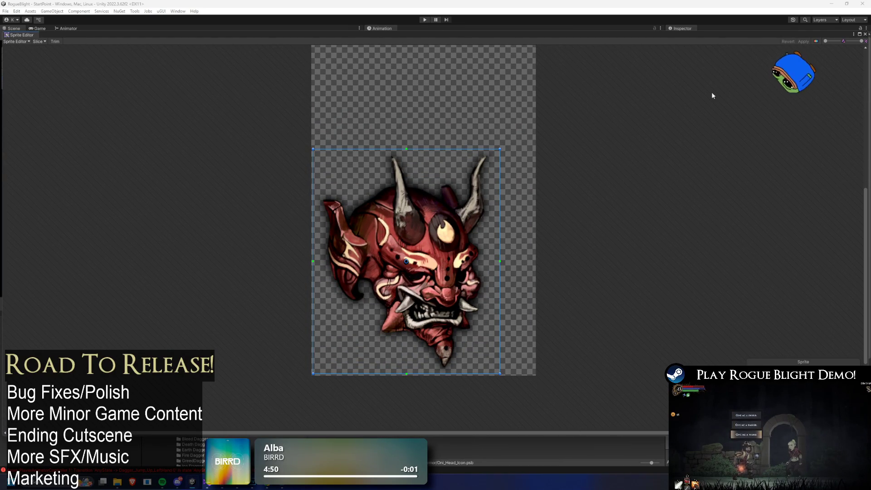
{"action": "key", "text": "alt+Tab"}
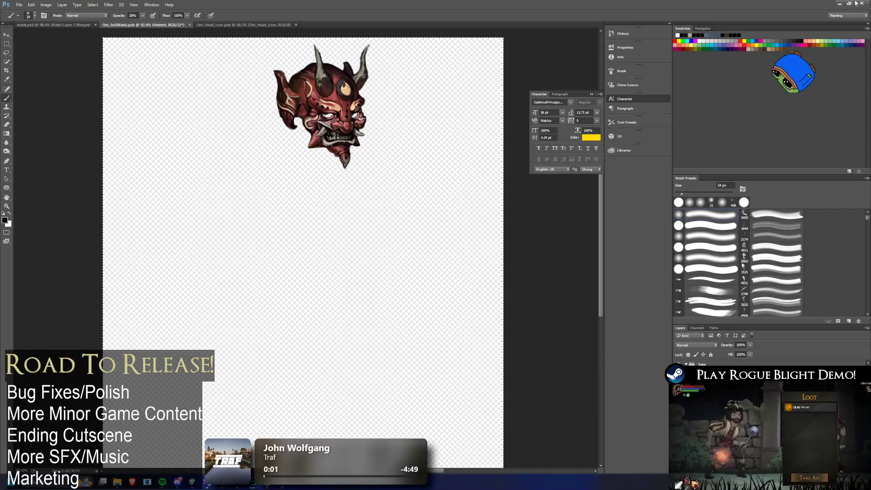
Open the Oni_Set(Male) sheet in Photoshop after checking it in Unity's Sprite Editor.
{"action": "key", "text": "alt+Tab"}
{"action": "left_click", "coordinate": [852, 136]}
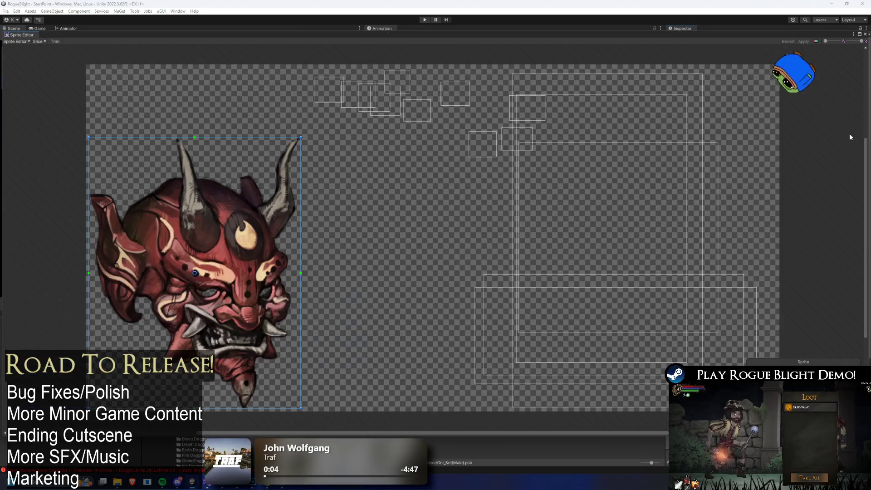
{"action": "left_click", "coordinate": [865, 34]}
{"action": "left_click", "coordinate": [324, 335]}
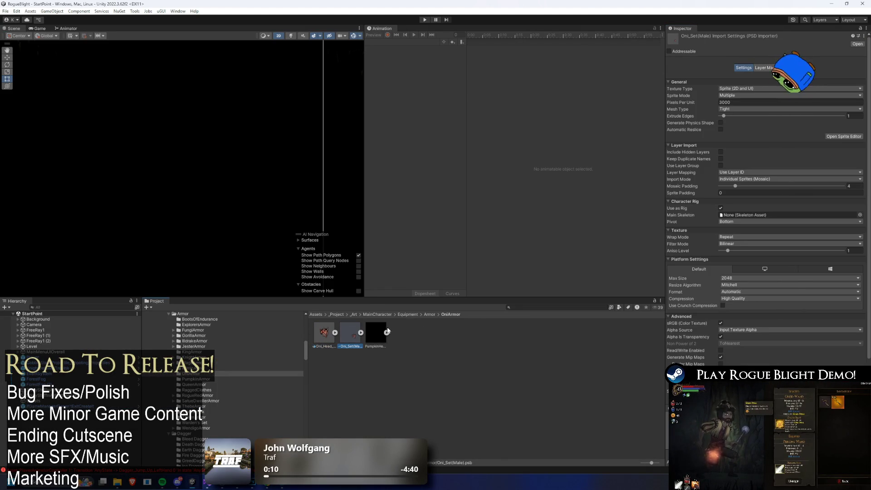
{"action": "double_click", "coordinate": [346, 338]}
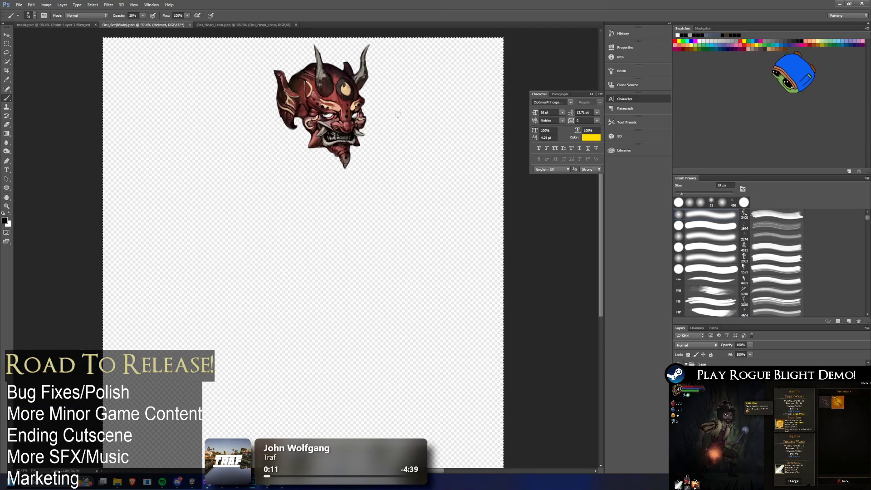
Select the whole canvas, free-transform the helmet artwork, and commit the change.
{"action": "key", "text": "ctrl+a"}
{"action": "key", "text": "ctrl+t"}
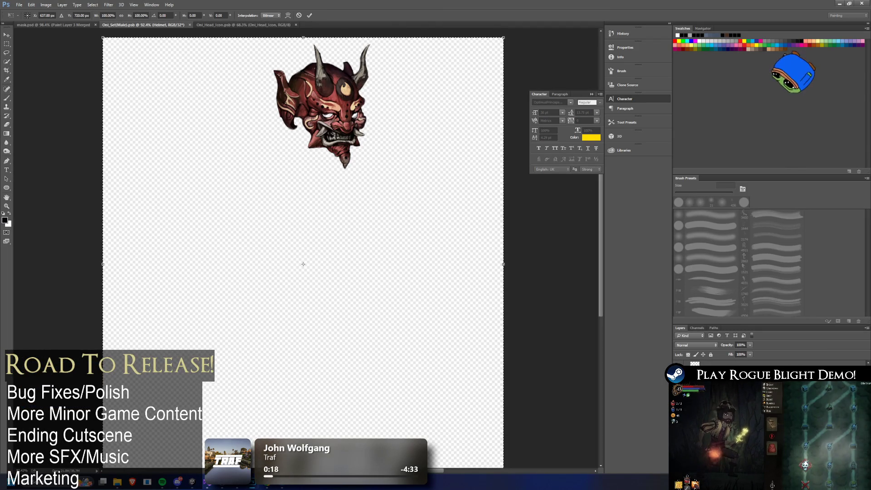
{"action": "key", "text": "Return"}
{"action": "key", "text": "b"}
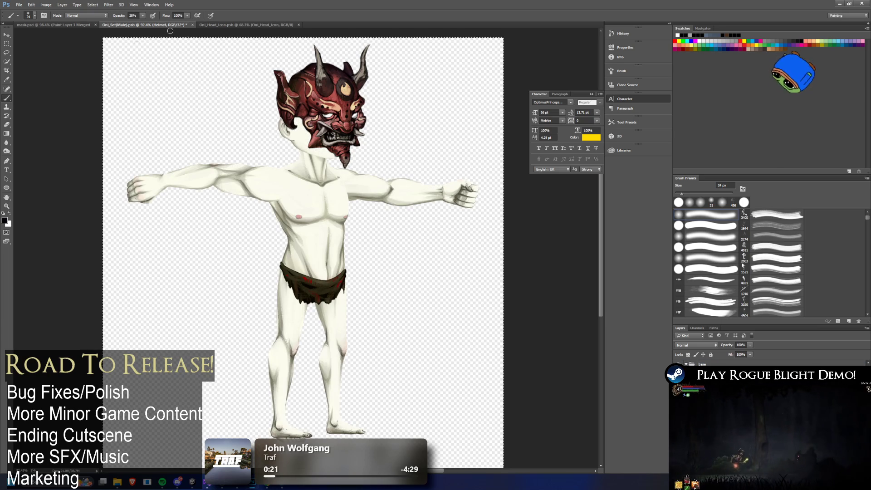
{"action": "key", "text": "v"}
Nudge the Helmet layer about 10 px left and down, then slightly back up.
{"action": "key", "text": "Left"}
{"action": "key", "text": "Left"}
{"action": "key", "text": "Left"}
{"action": "key", "text": "Down"}
{"action": "key", "text": "Down"}
{"action": "key", "text": "Down"}
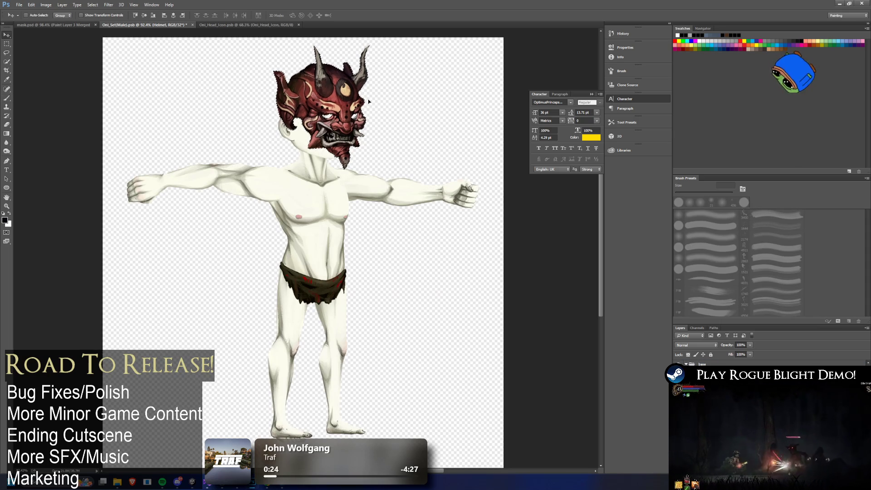
{"action": "key", "text": "Left"}
{"action": "key", "text": "Left"}
{"action": "key", "text": "Left"}
{"action": "key", "text": "Down"}
{"action": "key", "text": "Down"}
{"action": "key", "text": "Down"}
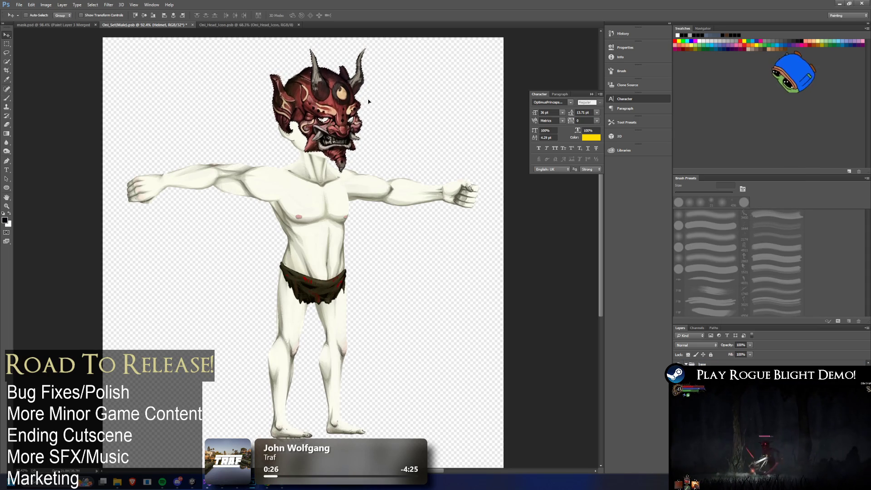
{"action": "key", "text": "Left"}
{"action": "key", "text": "Left"}
{"action": "key", "text": "Left"}
{"action": "key", "text": "Down"}
{"action": "key", "text": "Down"}
{"action": "key", "text": "Down"}
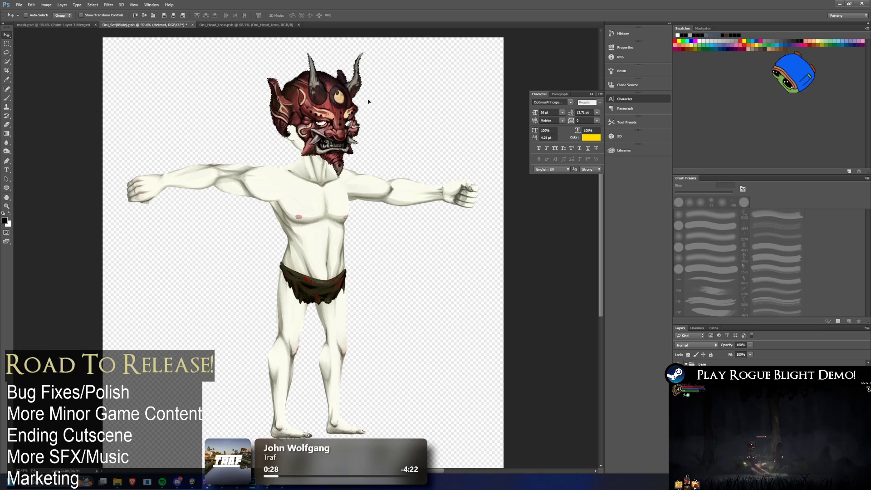
{"action": "key", "text": "Left"}
{"action": "key", "text": "Left"}
{"action": "key", "text": "Left"}
{"action": "key", "text": "Down"}
{"action": "key", "text": "Down"}
{"action": "key", "text": "Down"}
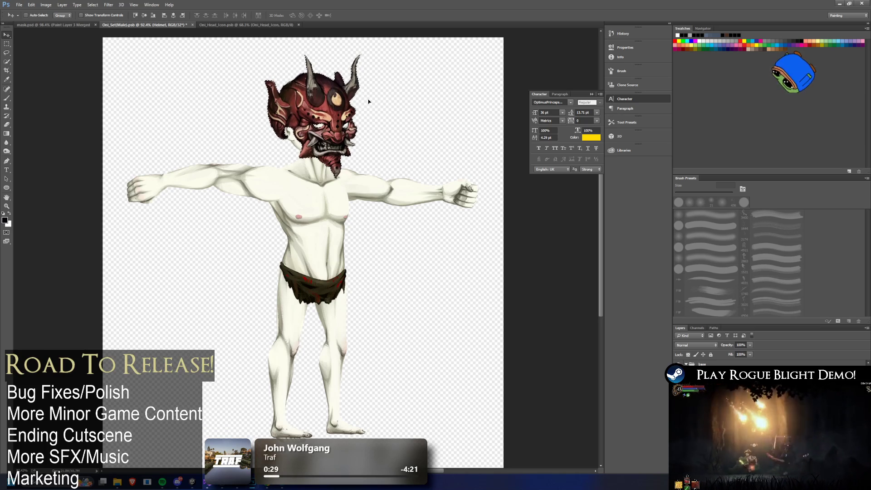
{"action": "key", "text": "Up"}
{"action": "key", "text": "Up"}
{"action": "key", "text": "Up"}
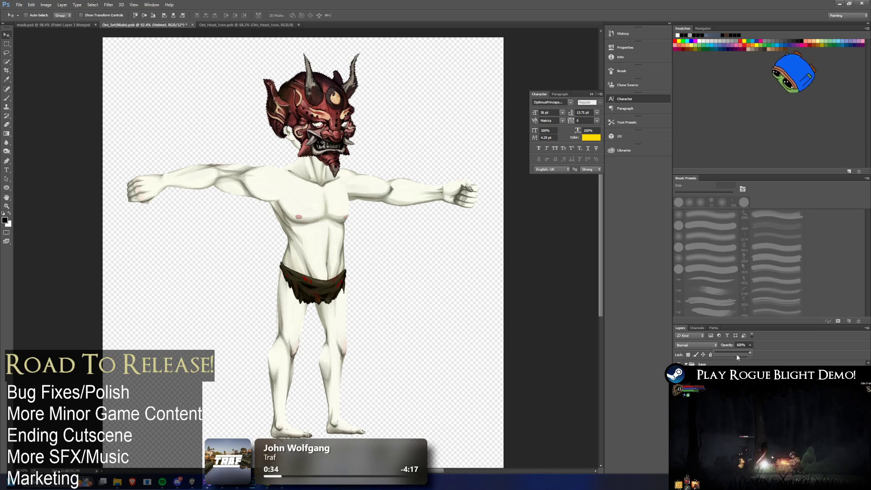
Lower the Helmet layer's opacity and zoom in to check its fit over the head.
{"action": "left_click_drag", "start_coordinate": [737, 355], "coordinate": [731, 353]}
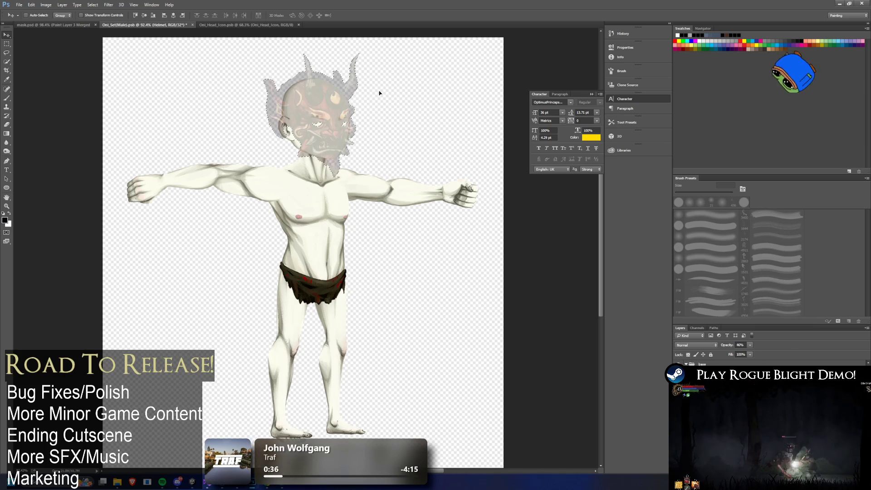
{"action": "scroll", "coordinate": [380, 93], "scroll_direction": "up", "scroll_amount": 5}
{"action": "left_click_drag", "start_coordinate": [212, 205], "coordinate": [206, 205]}
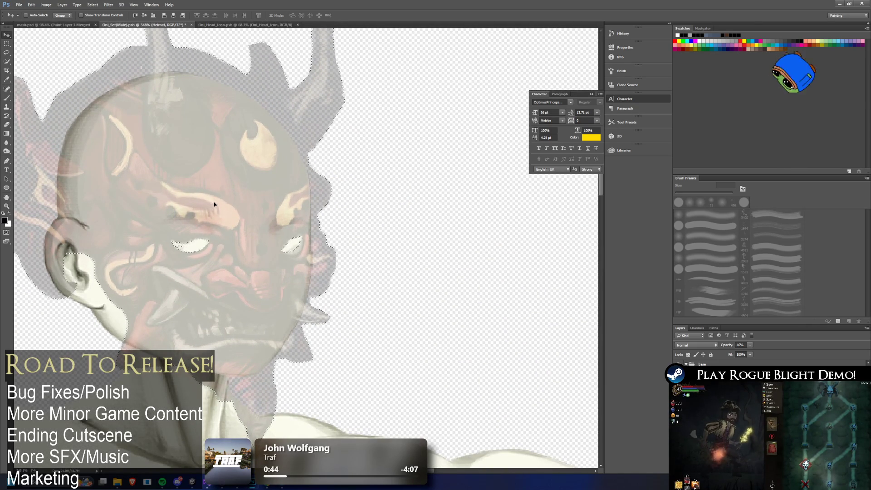
{"action": "key", "text": "l"}
{"action": "key", "text": "ctrl+d"}
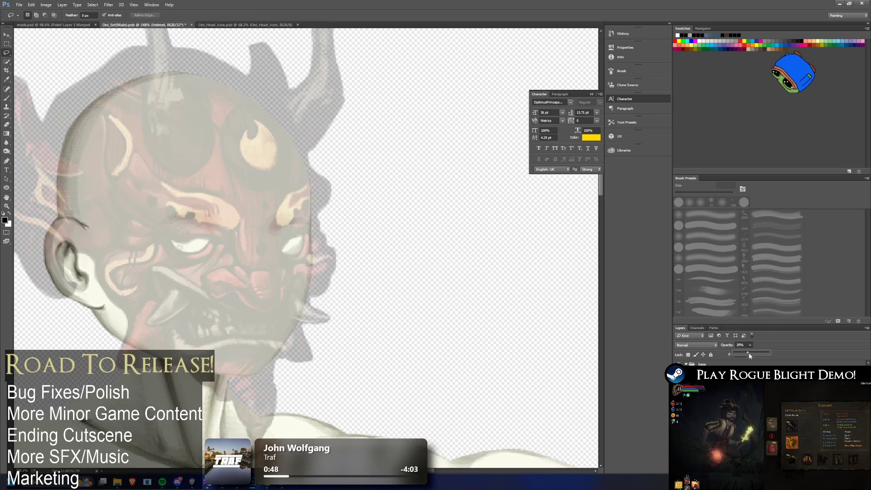
Restore the Helmet layer to full opacity, hide the body layer, and minimise Photoshop.
{"action": "left_click_drag", "start_coordinate": [750, 356], "coordinate": [769, 355]}
{"action": "scroll", "coordinate": [289, 248], "scroll_direction": "down", "scroll_amount": 5}
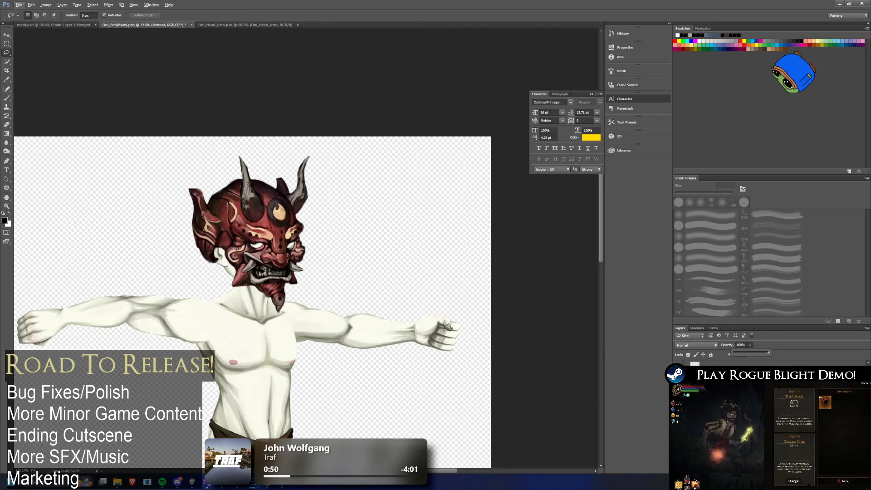
{"action": "left_click", "coordinate": [680, 372]}
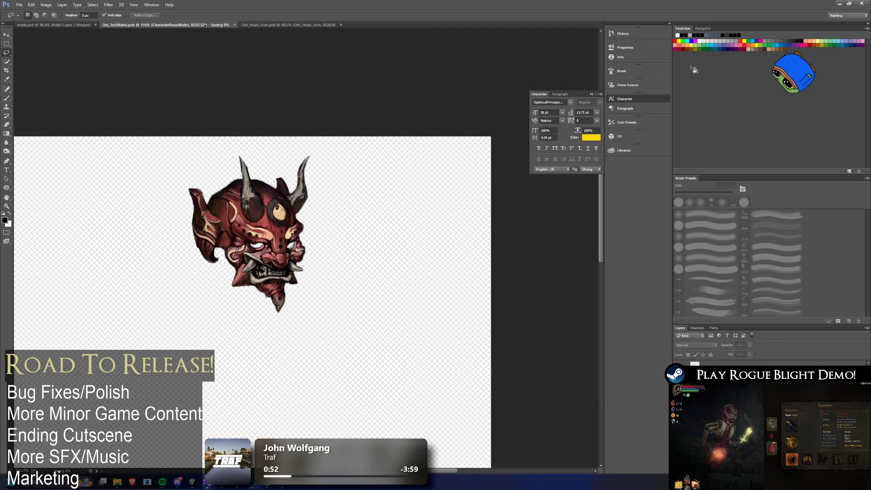
{"action": "left_click", "coordinate": [839, 3]}
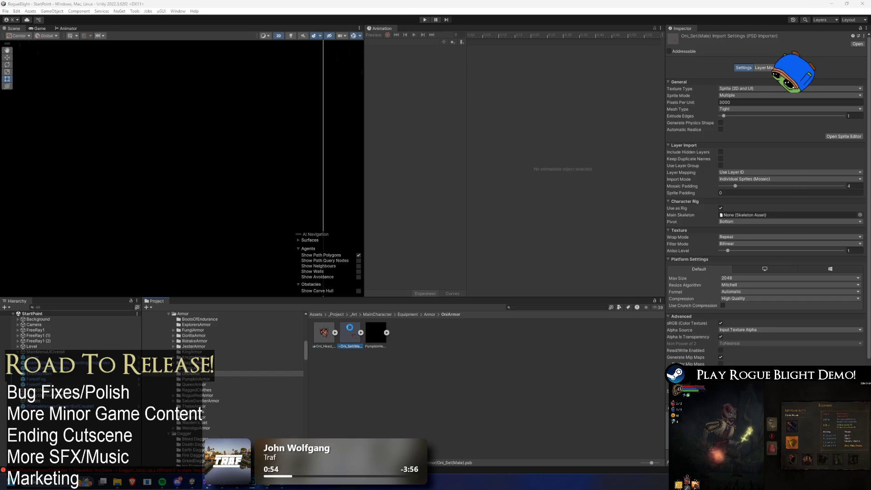
In the Skinning Editor, run Auto Geometry and Auto Weights on the helmet, then view Bone Influence.
{"action": "left_click", "coordinate": [844, 136]}
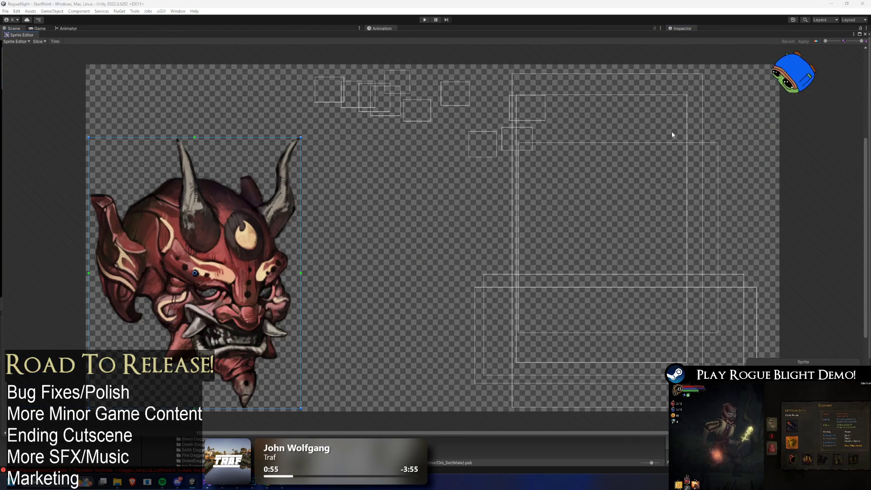
{"action": "left_click", "coordinate": [9, 41]}
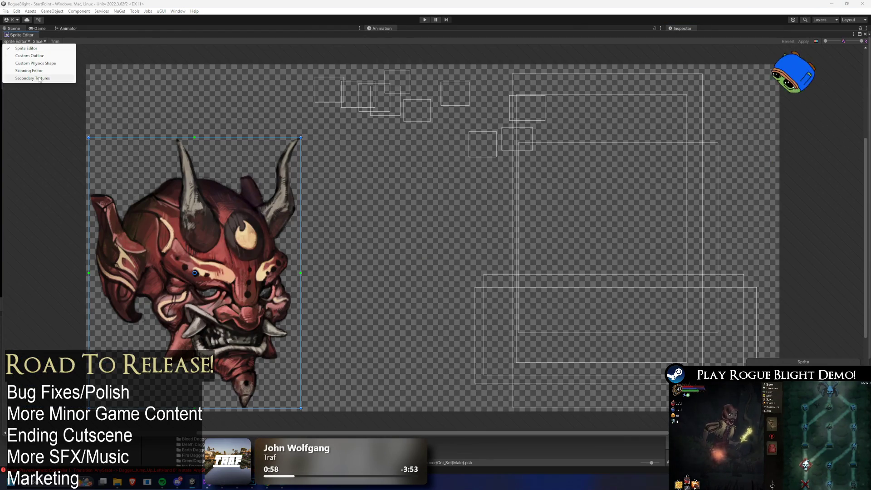
{"action": "left_click", "coordinate": [40, 78]}
{"action": "left_click", "coordinate": [20, 40]}
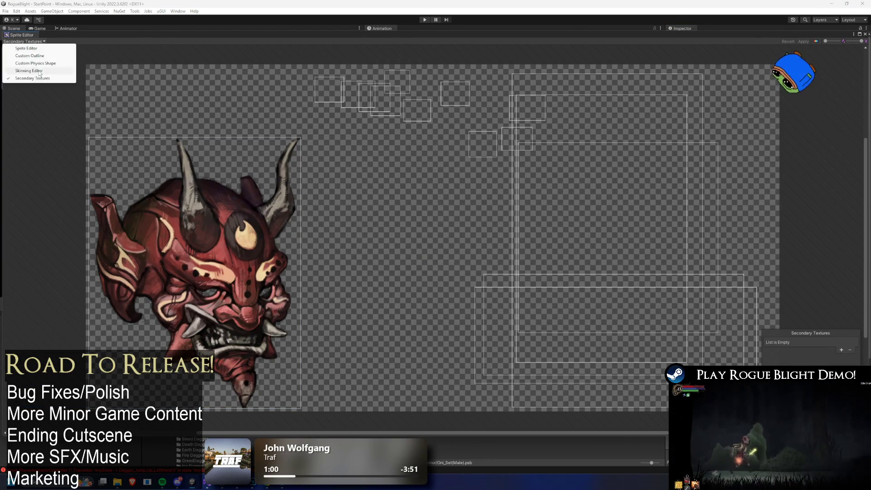
{"action": "left_click", "coordinate": [40, 71]}
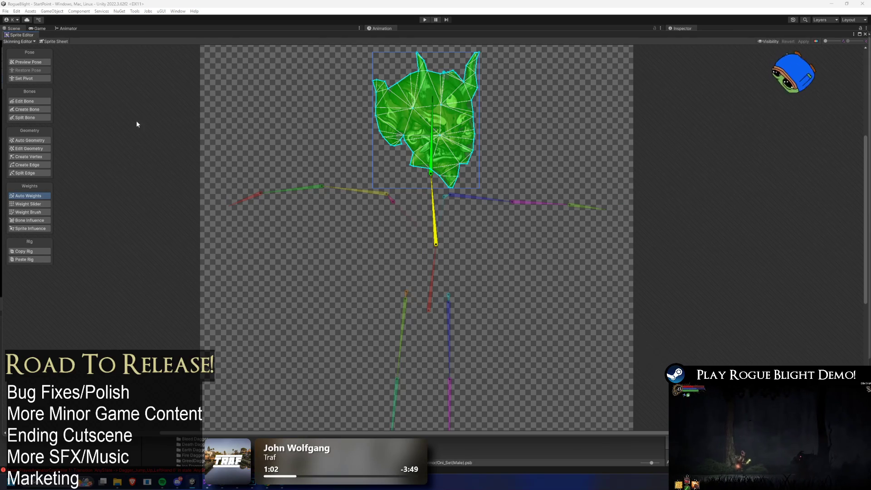
{"action": "left_click", "coordinate": [32, 140]}
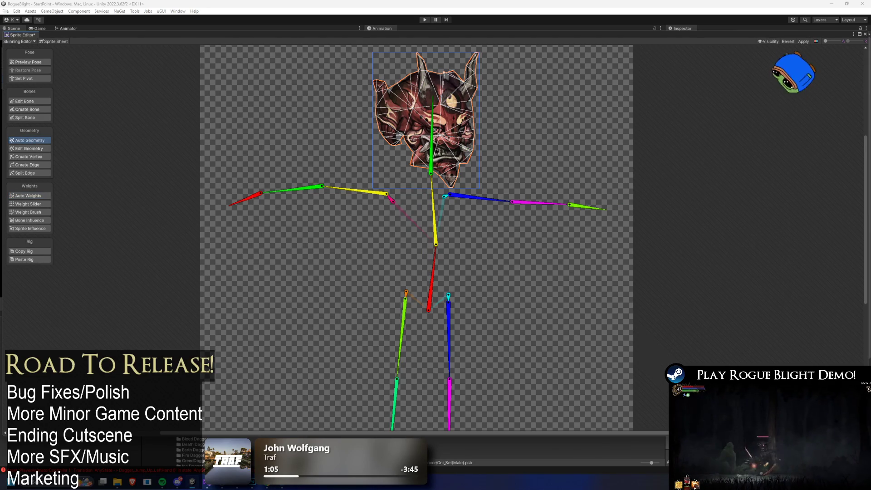
{"action": "left_click", "coordinate": [27, 196]}
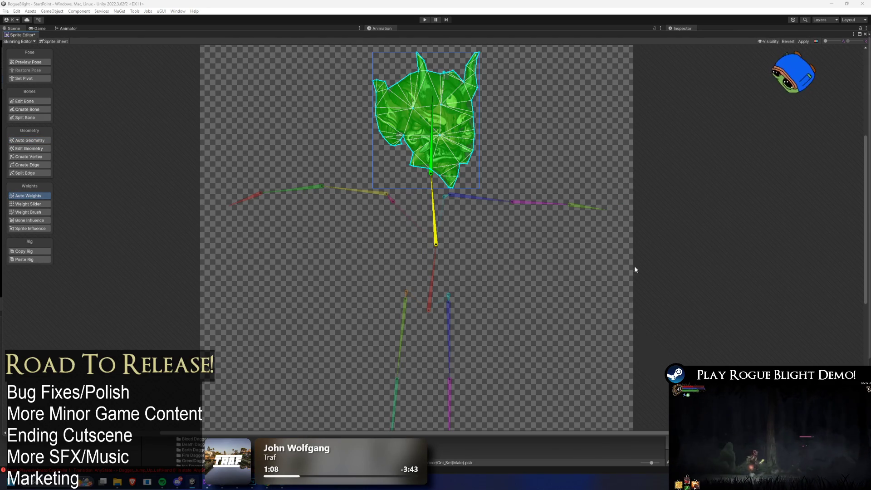
{"action": "left_click", "coordinate": [29, 220]}
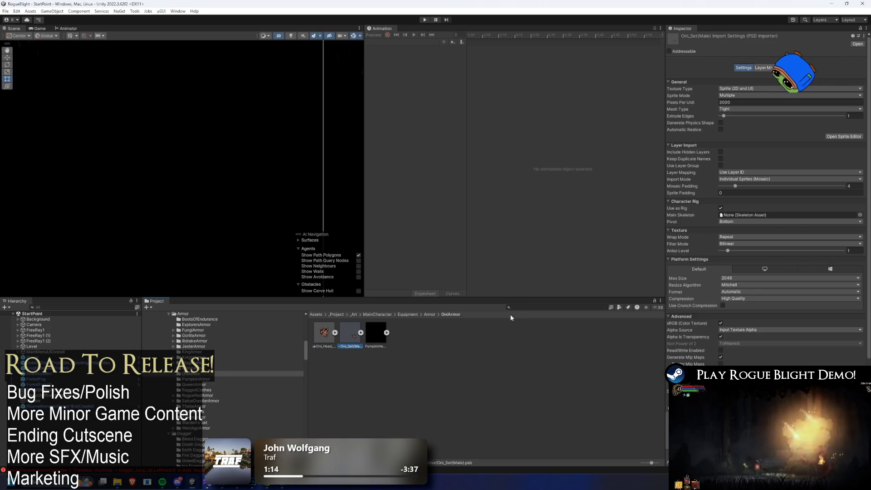
Search the project for 'hea', clear it, and browse the _Project > _Prefabs subfolders.
{"action": "left_click", "coordinate": [539, 307]}
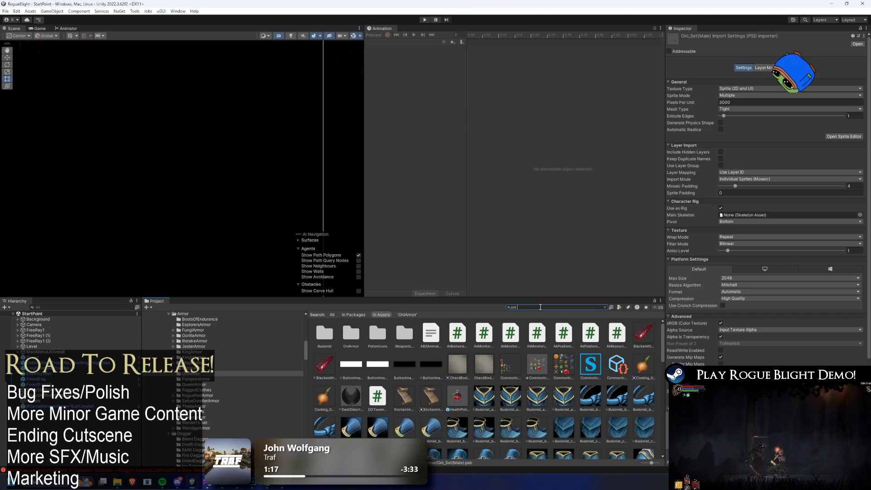
{"action": "type", "text": " hea"}
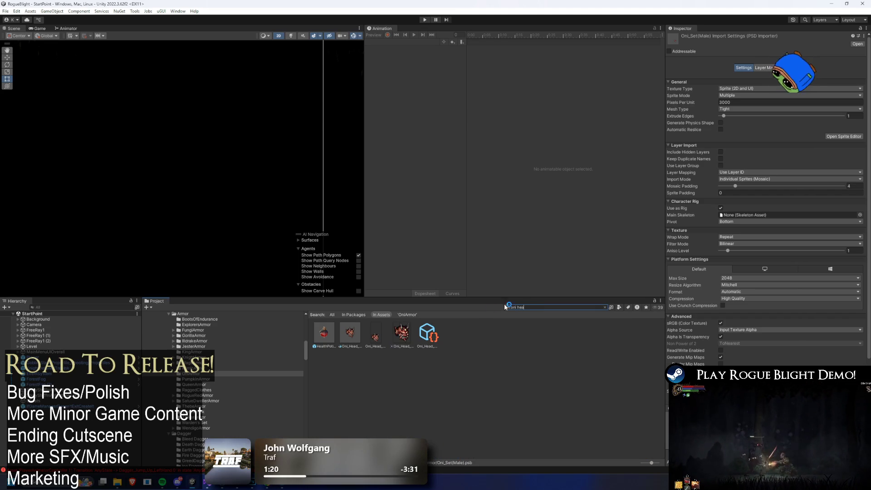
{"action": "key", "text": "BackSpace"}
{"action": "key", "text": "BackSpace"}
{"action": "key", "text": "BackSpace"}
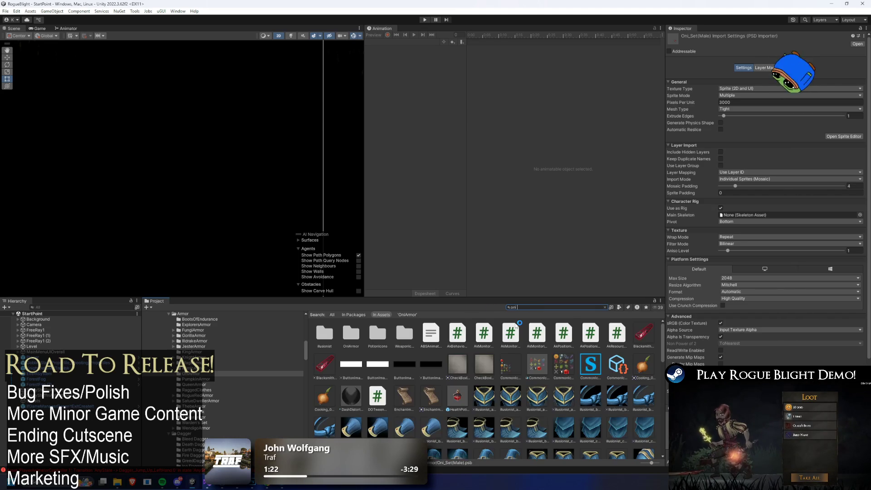
{"action": "key", "text": "BackSpace"}
{"action": "key", "text": "BackSpace"}
{"action": "key", "text": "BackSpace"}
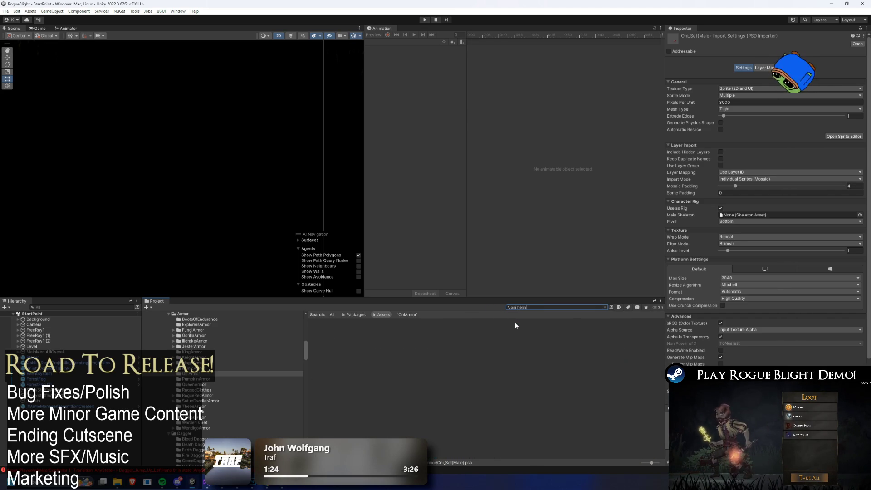
{"action": "key", "text": "BackSpace"}
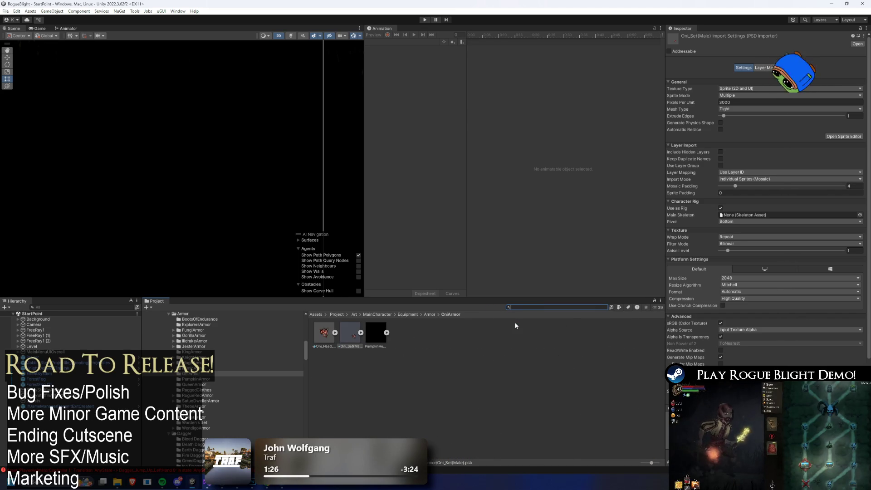
{"action": "left_click", "coordinate": [433, 315]}
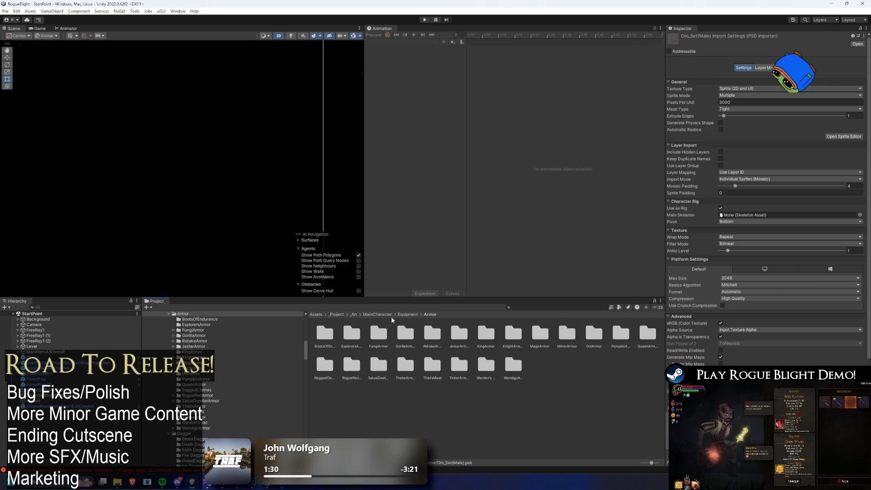
{"action": "left_click", "coordinate": [341, 316]}
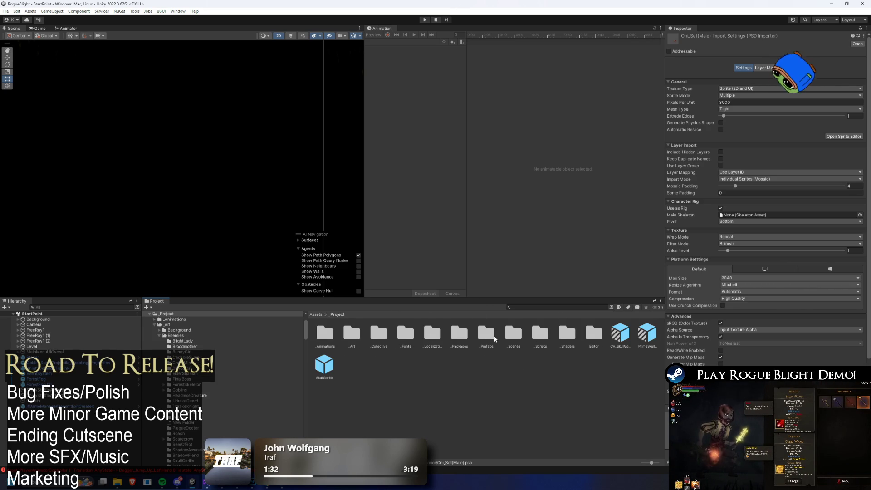
{"action": "double_click", "coordinate": [493, 336]}
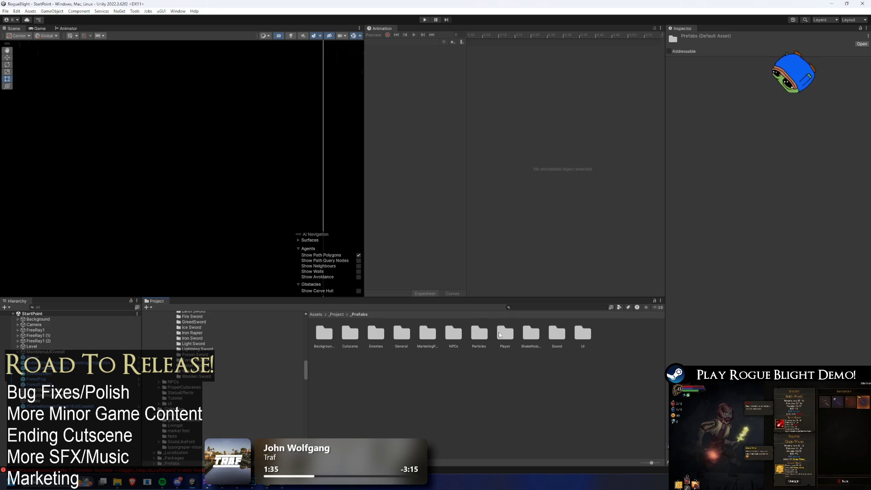
{"action": "double_click", "coordinate": [514, 336]}
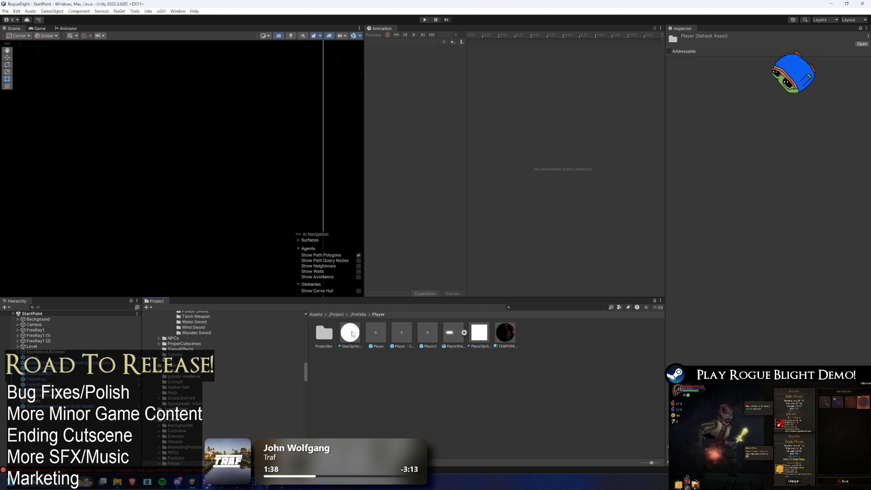
{"action": "double_click", "coordinate": [323, 333]}
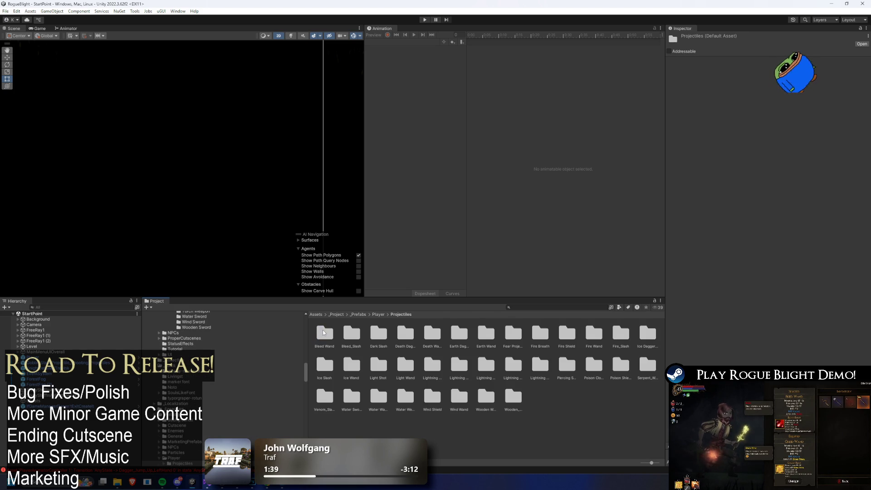
{"action": "left_click", "coordinate": [363, 314]}
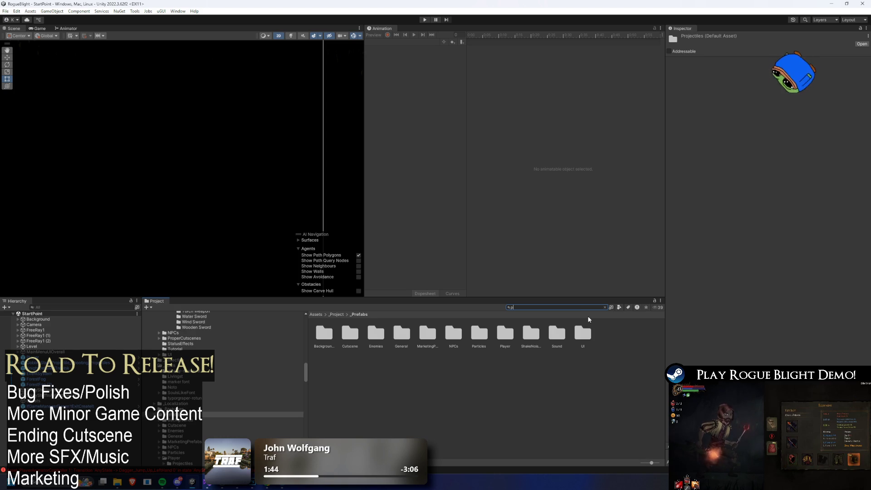
Search 'pumpkin hea', reveal its folder, and select PUMPKIN HEAD under UNIQUE_SETS.
{"action": "type", "text": "umpkin"}
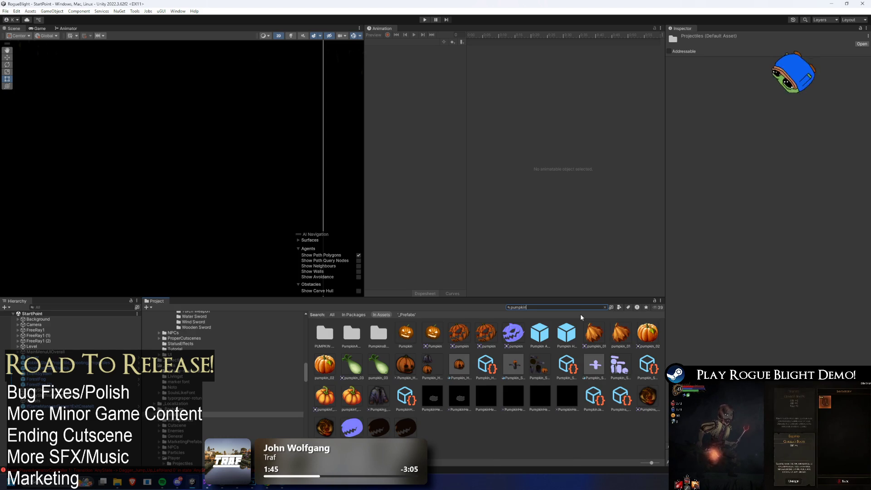
{"action": "type", "text": " hea"}
{"action": "key", "text": "Down"}
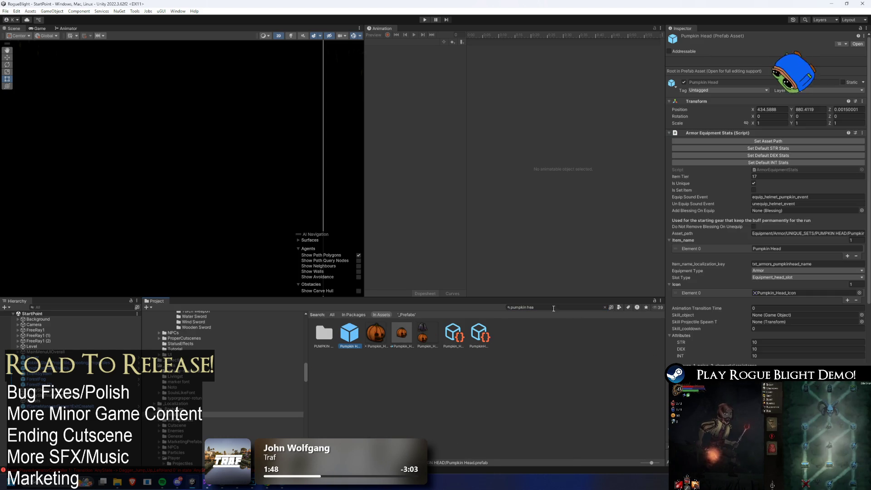
{"action": "key", "text": "Escape"}
{"action": "left_click", "coordinate": [425, 315]}
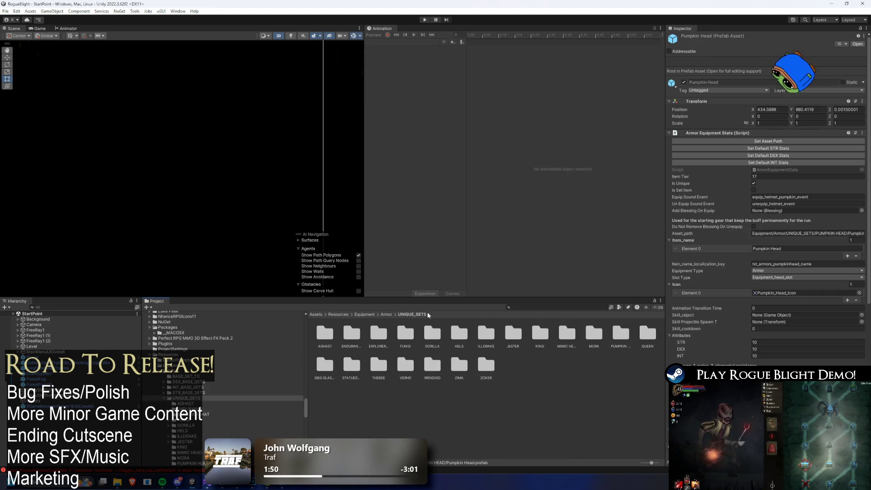
{"action": "left_click", "coordinate": [622, 336]}
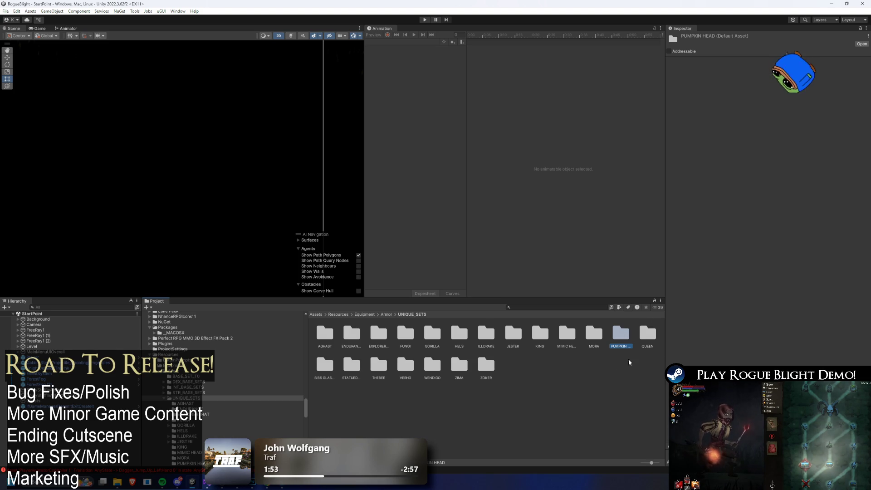
Duplicate the selected PUMPKIN HEAD folder with Ctrl+D.
{"action": "key", "text": "ctrl+d"}
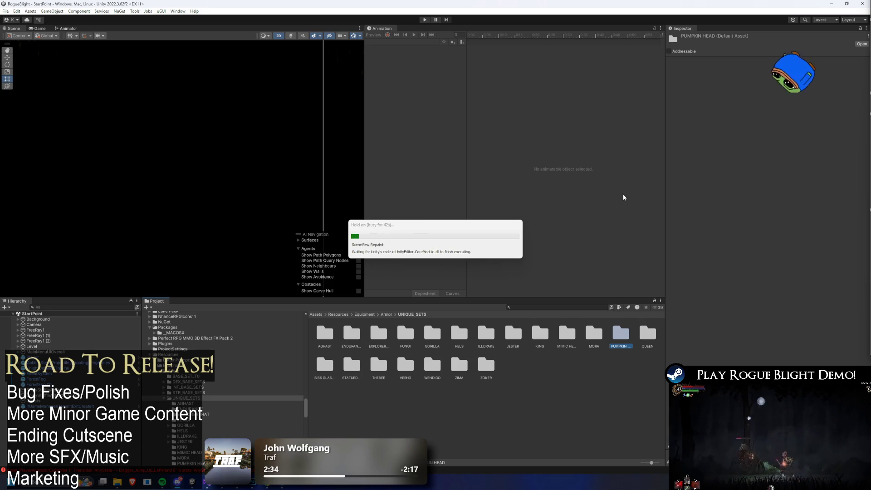
Rename the copied folder to ONI HEAD.
{"action": "right_click", "coordinate": [637, 195]}
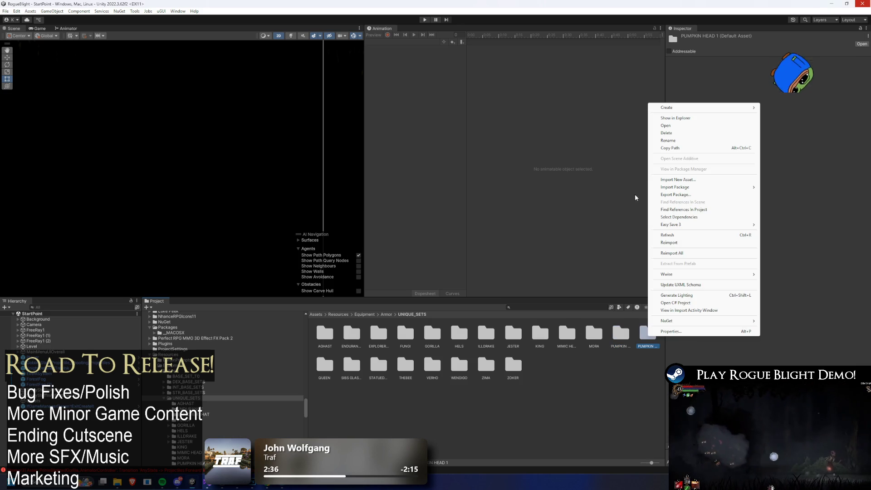
{"action": "left_click", "coordinate": [676, 141]}
{"action": "key", "text": "Left"}
{"action": "key", "text": "End"}
{"action": "key", "text": "BackSpace"}
{"action": "key", "text": "BackSpace"}
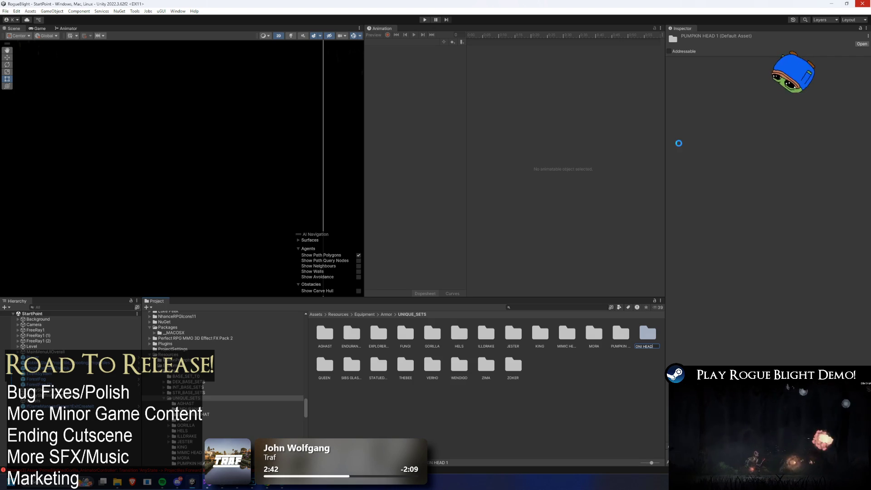
{"action": "key", "text": "Return"}
{"action": "key", "text": "Return"}
Delete the Pumpkin Armor prefab, rename the other to 'Oni Head', and update its asset path.
{"action": "left_click", "coordinate": [327, 335]}
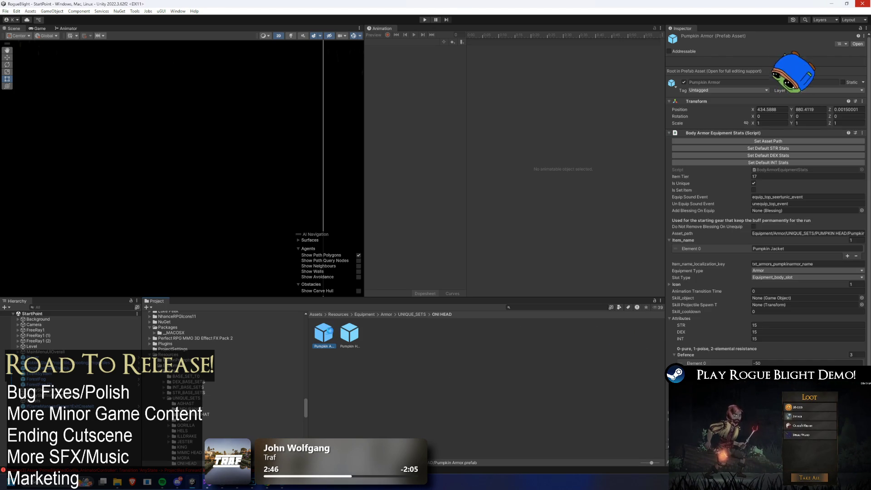
{"action": "right_click", "coordinate": [320, 338]}
{"action": "left_click", "coordinate": [373, 139]}
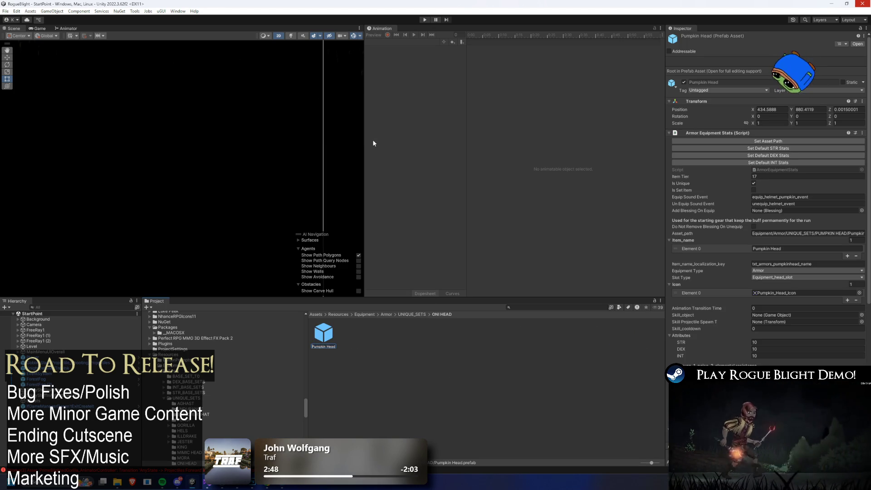
{"action": "key", "text": "F2"}
{"action": "type", "text": "Oni Head"}
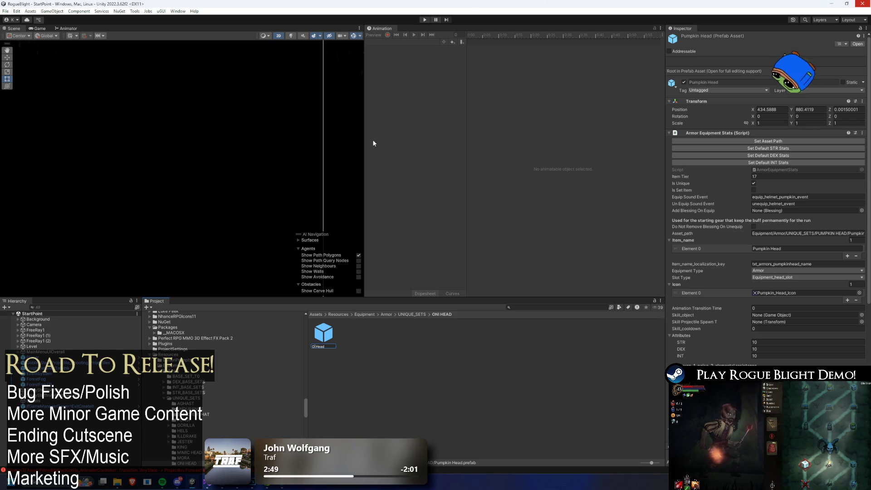
{"action": "key", "text": "Return"}
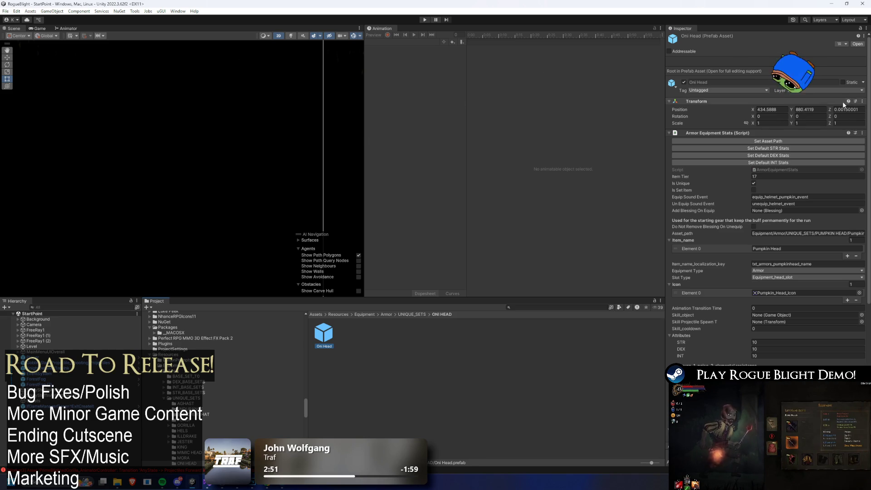
{"action": "left_click", "coordinate": [769, 141]}
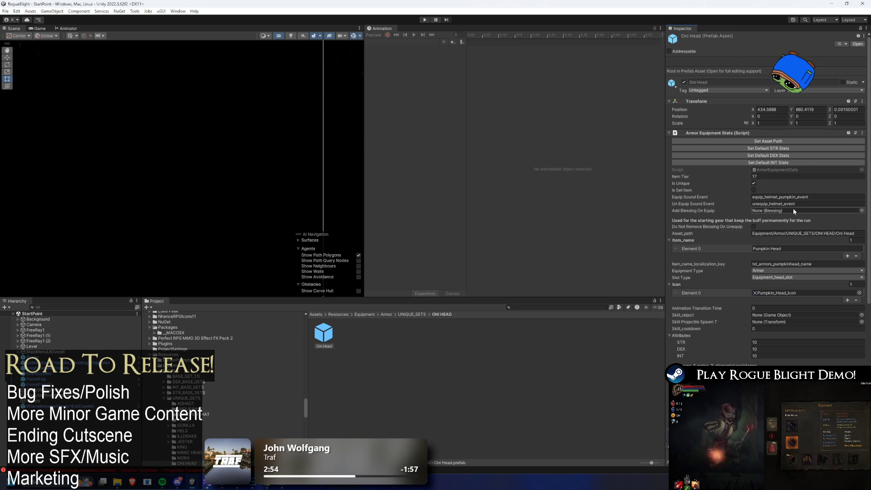
Change the third Defence resistance value from -30 to 0.
{"action": "scroll", "coordinate": [794, 209], "scroll_direction": "down", "scroll_amount": 4}
{"action": "left_click", "coordinate": [774, 320]}
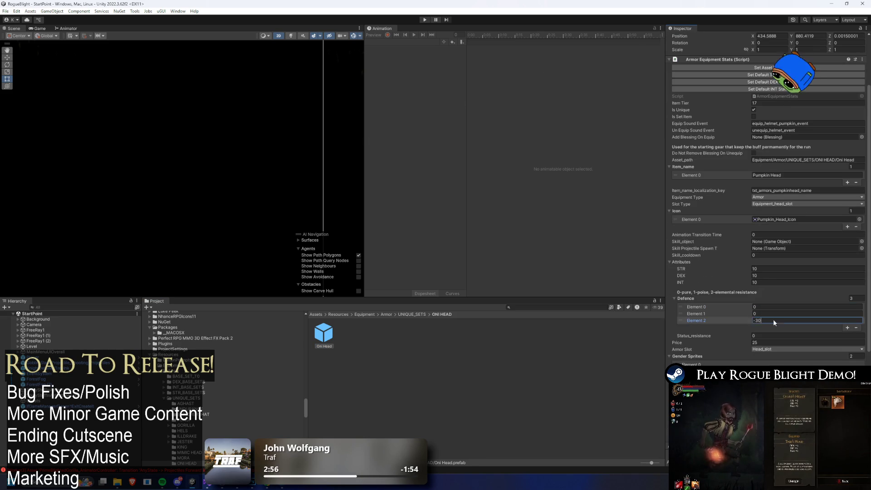
{"action": "type", "text": "0"}
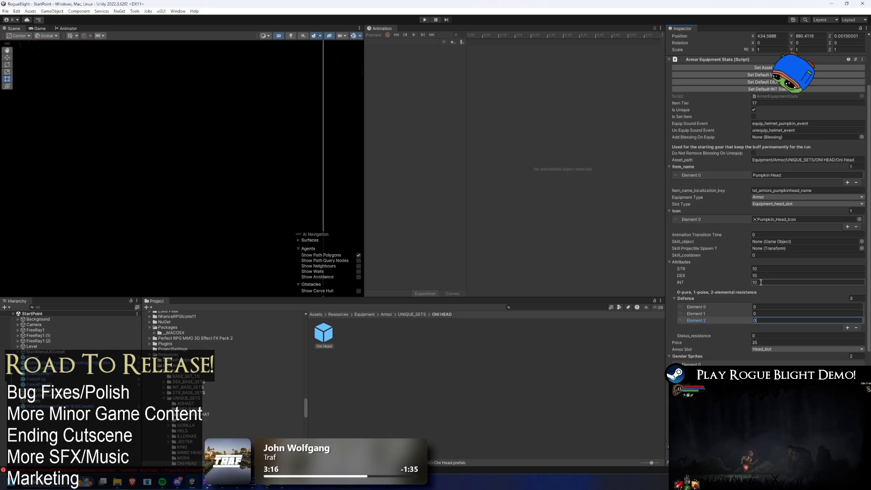
{"action": "key", "text": "alt+Tab"}
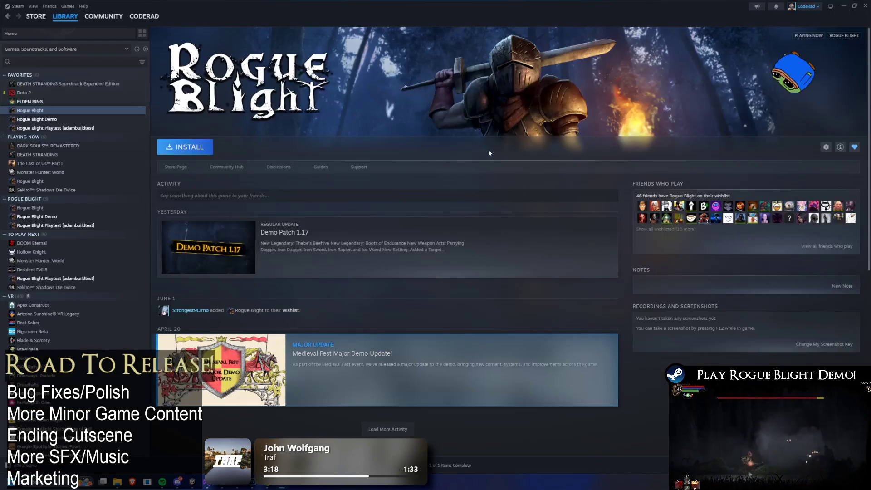
{"action": "type", "text": "armor"}
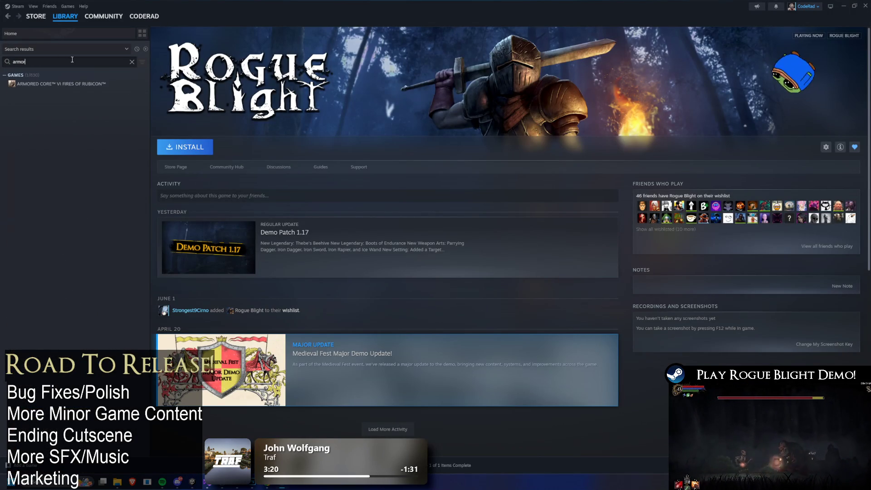
{"action": "left_click", "coordinate": [59, 83]}
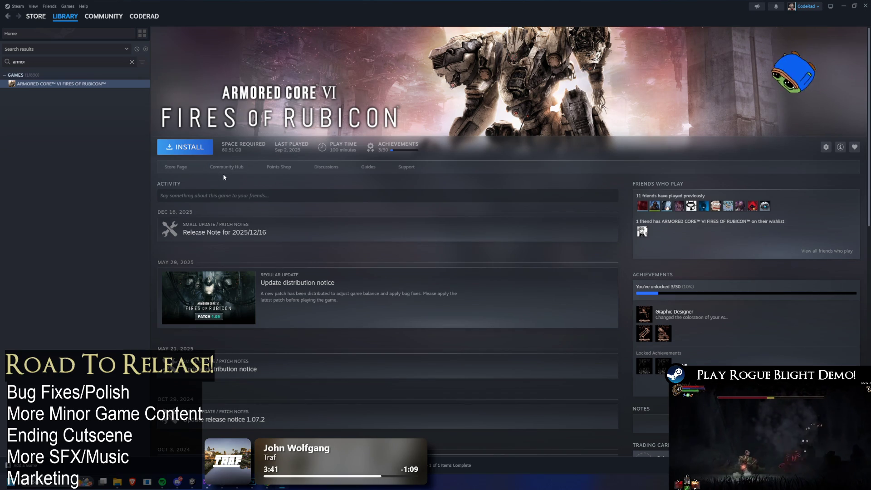
{"action": "left_click", "coordinate": [170, 164]}
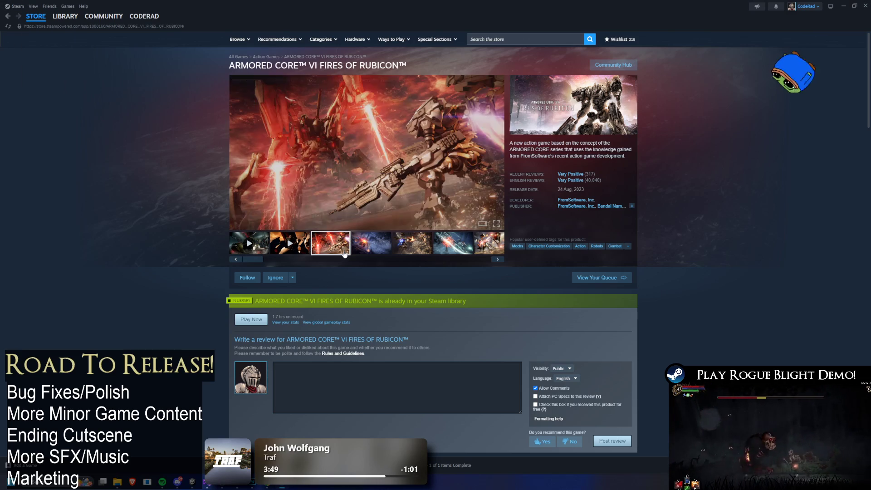
{"action": "mouse_move", "coordinate": [68, 24]}
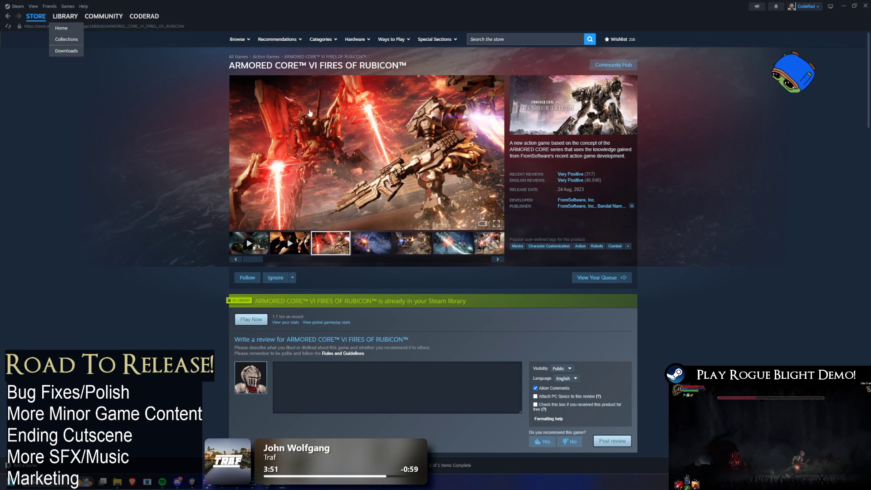
{"action": "left_click", "coordinate": [371, 243]}
{"action": "left_click", "coordinate": [412, 243]}
{"action": "left_click", "coordinate": [454, 243]}
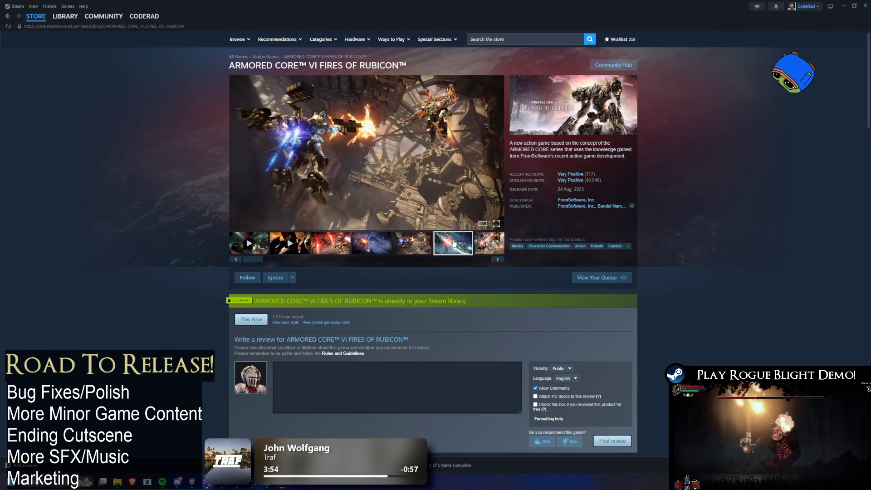
{"action": "left_click", "coordinate": [488, 243]}
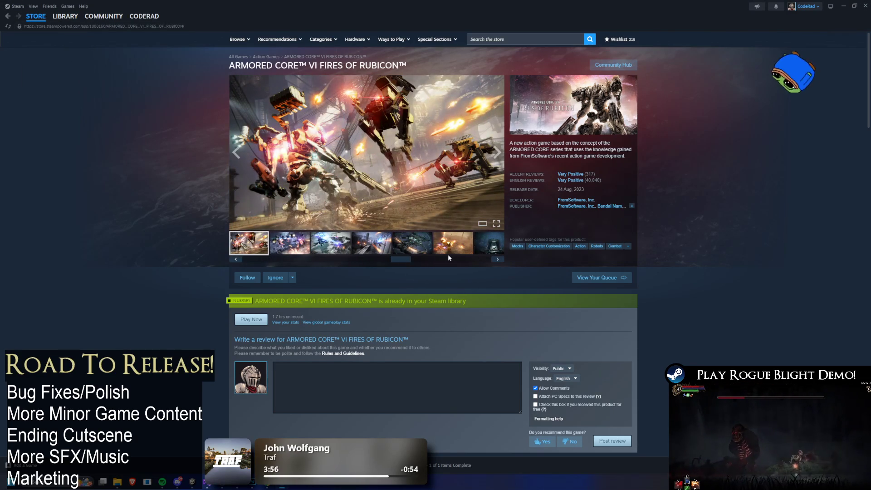
{"action": "left_click", "coordinate": [447, 253]}
{"action": "left_click_drag", "start_coordinate": [401, 260], "coordinate": [249, 254]}
{"action": "left_click", "coordinate": [330, 242]}
{"action": "left_click", "coordinate": [372, 243]}
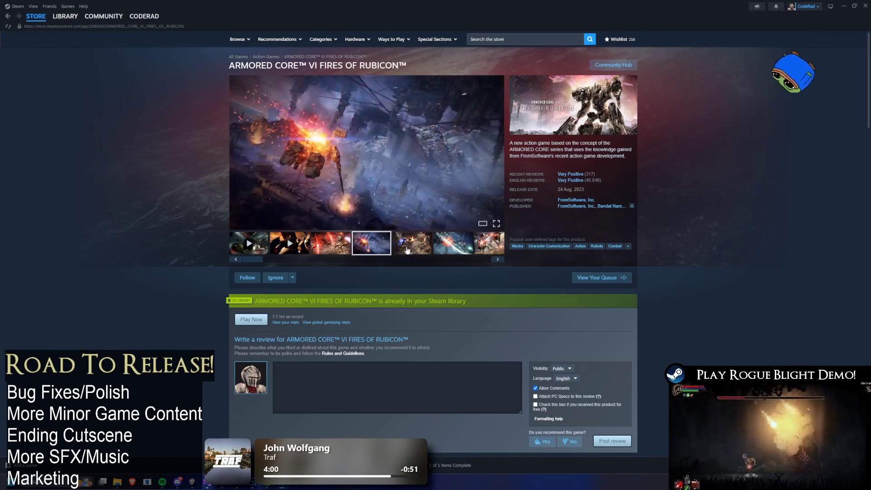
{"action": "left_click", "coordinate": [407, 249]}
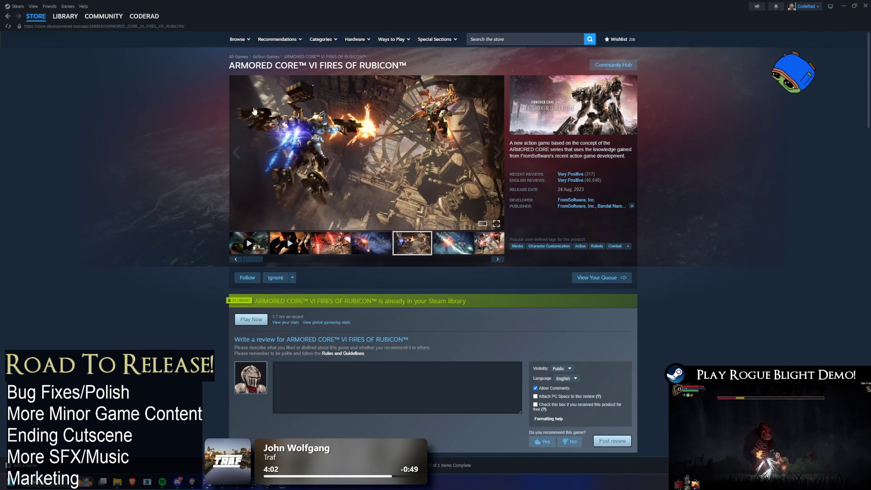
{"action": "left_click", "coordinate": [64, 17]}
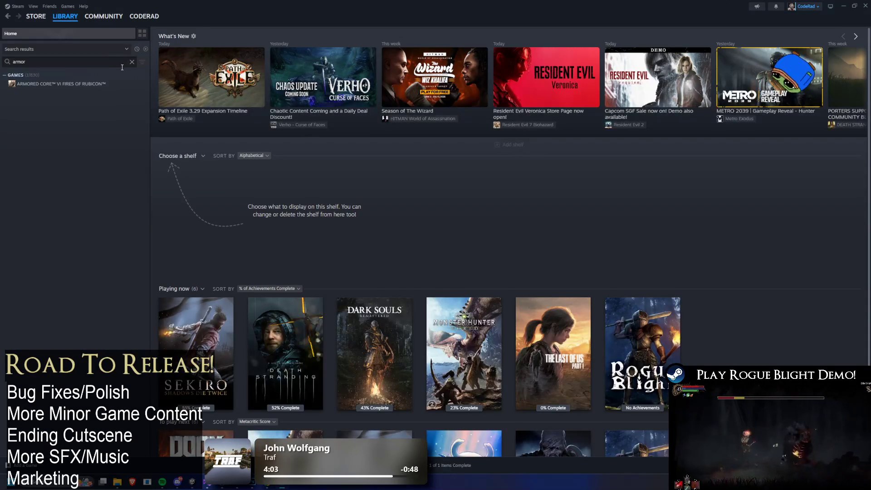
{"action": "left_click", "coordinate": [102, 85]}
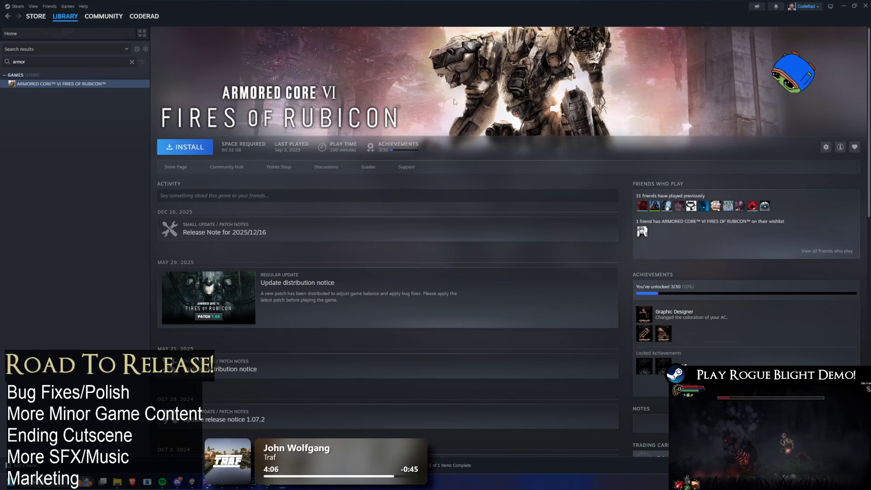
{"action": "left_click", "coordinate": [132, 62]}
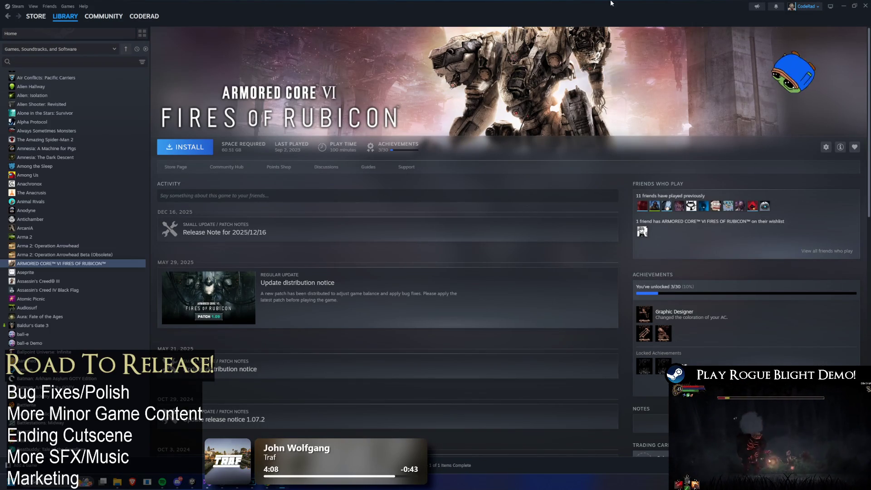
{"action": "left_click", "coordinate": [843, 6]}
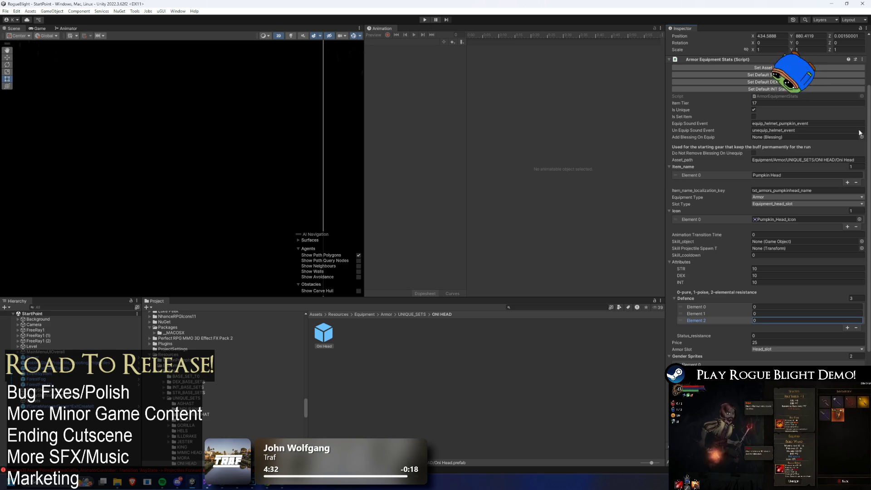
Assign Oni_Head_Icon as the helmet's icon sprite.
{"action": "scroll", "coordinate": [832, 136], "scroll_direction": "up", "scroll_amount": 5}
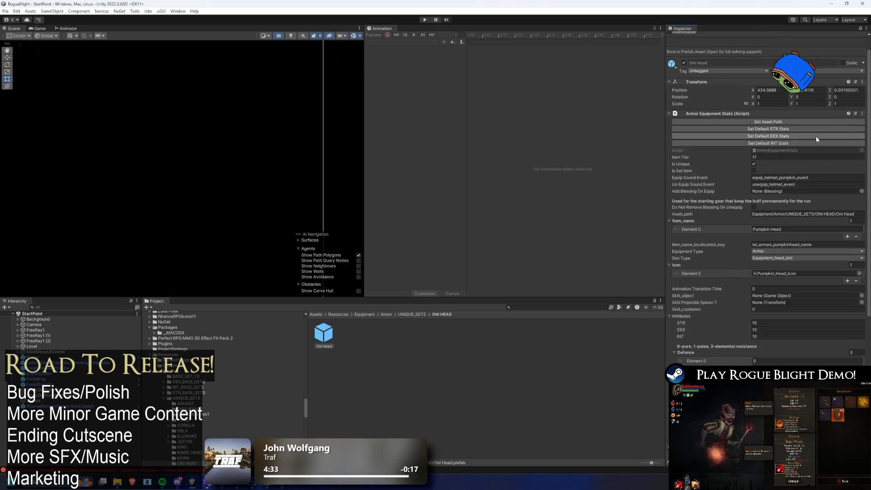
{"action": "scroll", "coordinate": [816, 136], "scroll_direction": "up", "scroll_amount": 2}
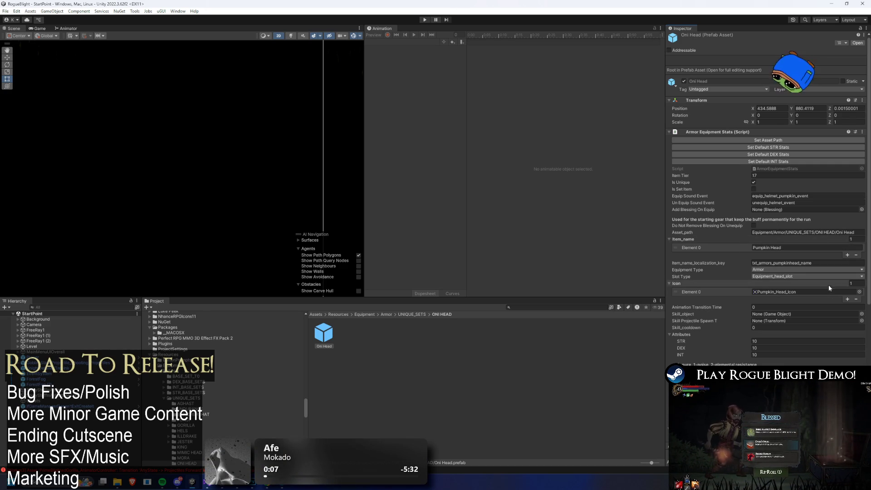
{"action": "left_click", "coordinate": [859, 291]}
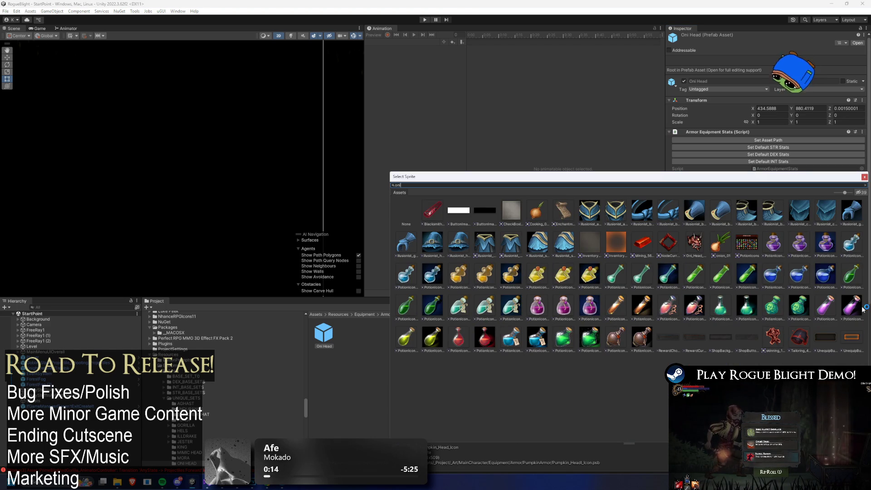
{"action": "double_click", "coordinate": [694, 249]}
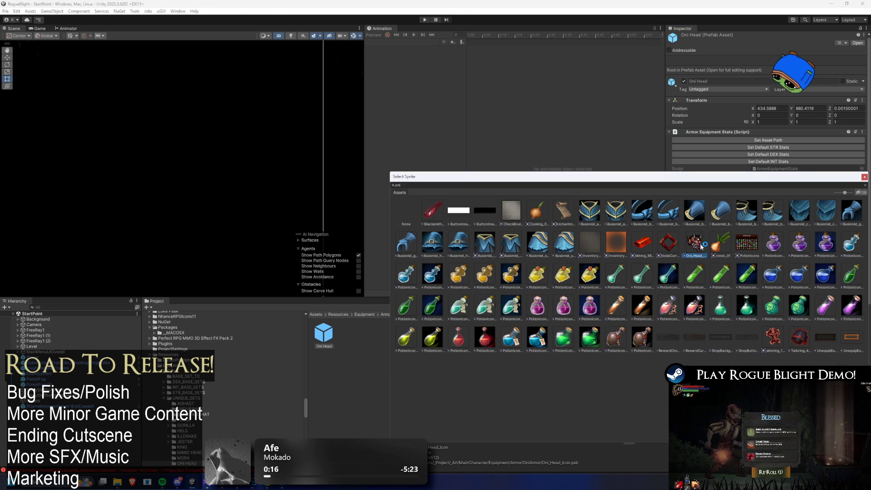
Set the INT and DEX attributes to 0 and move to the Defence values.
{"action": "scroll", "coordinate": [814, 302], "scroll_direction": "down", "scroll_amount": 4}
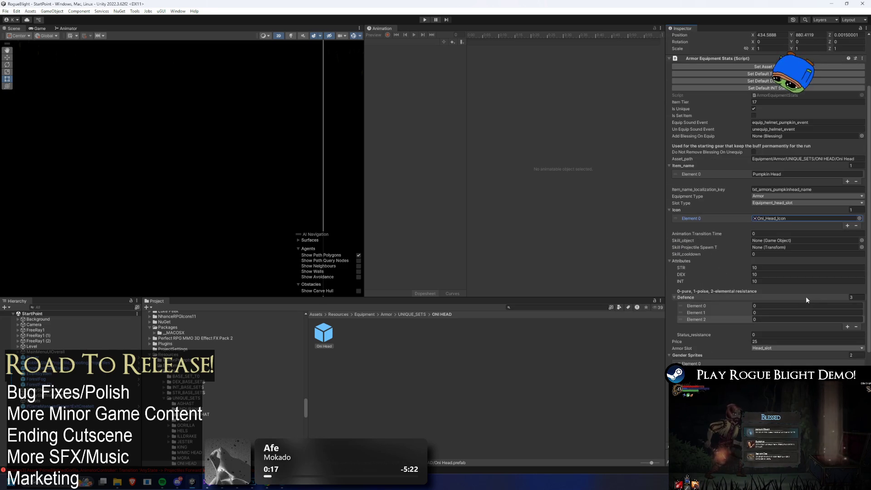
{"action": "left_click", "coordinate": [765, 281]}
{"action": "type", "text": "0"}
{"action": "left_click", "coordinate": [763, 268]}
{"action": "left_click", "coordinate": [763, 274]}
{"action": "type", "text": "0"}
{"action": "left_click", "coordinate": [767, 267]}
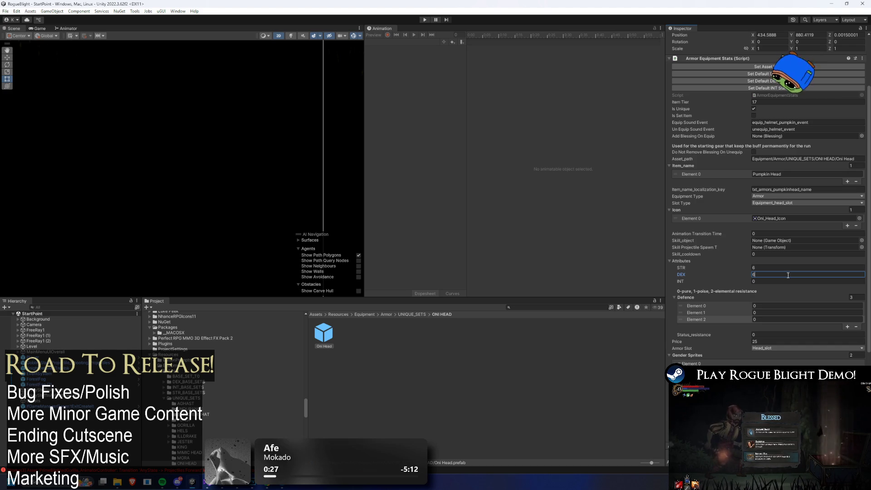
{"action": "left_click", "coordinate": [787, 304]}
{"action": "type", "text": "1"}
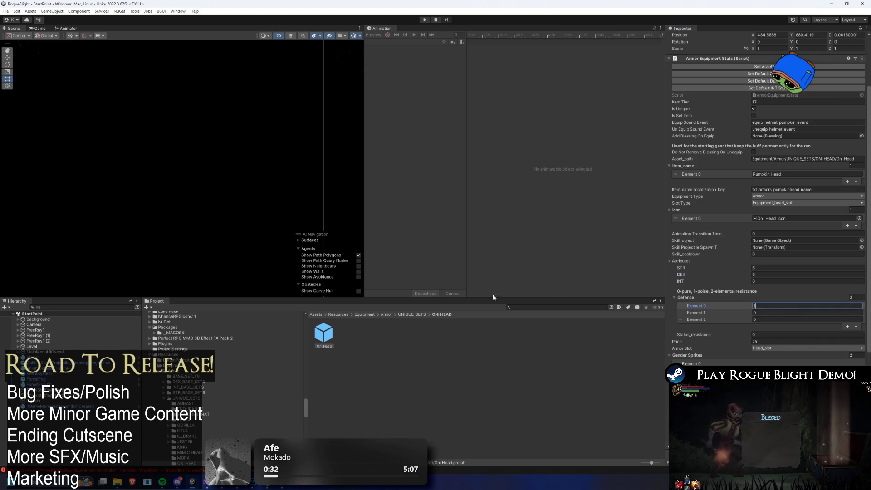
Compare stats with the Sibs Glasses prefab, then reopen the Oni Head prefab.
{"action": "left_click", "coordinate": [534, 307]}
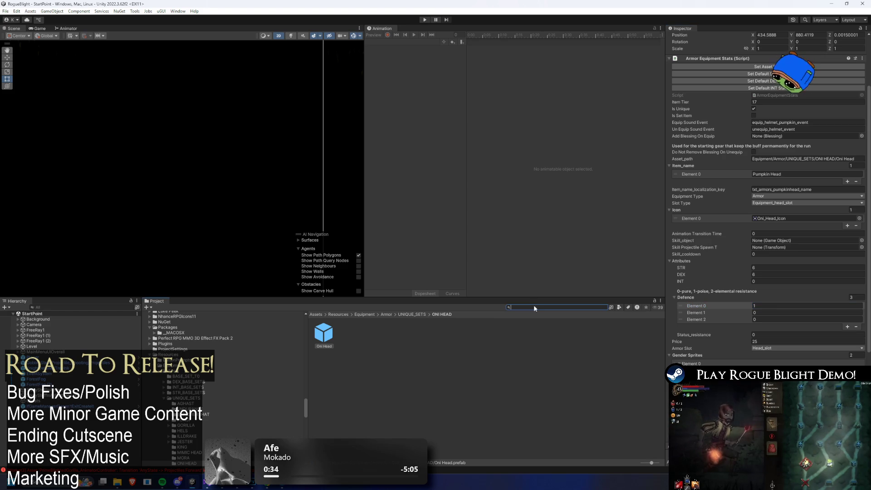
{"action": "type", "text": "las"}
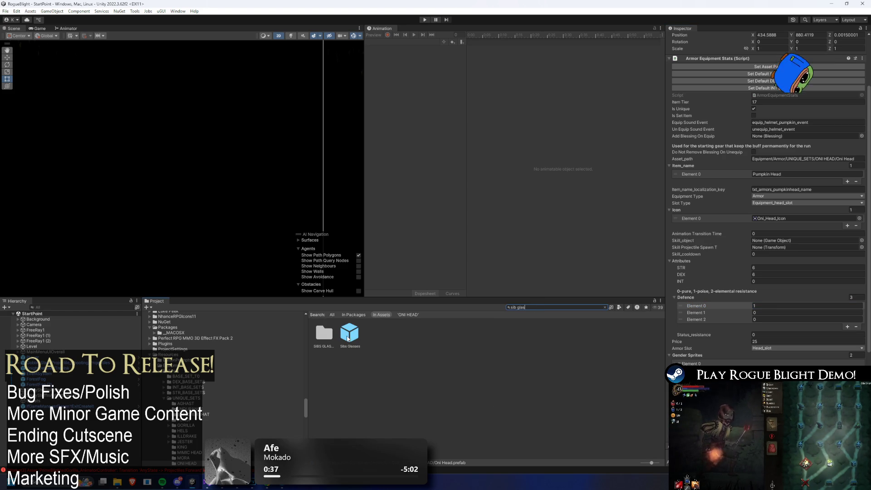
{"action": "left_click", "coordinate": [348, 338]}
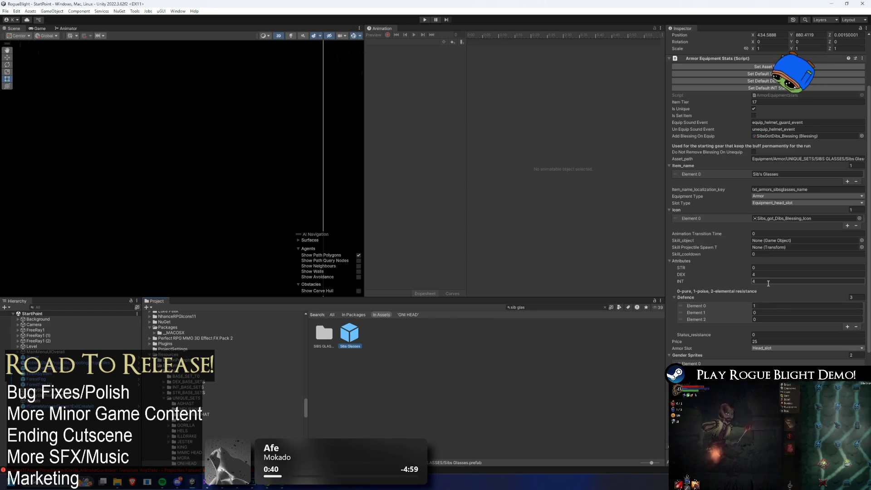
{"action": "left_click", "coordinate": [561, 308]}
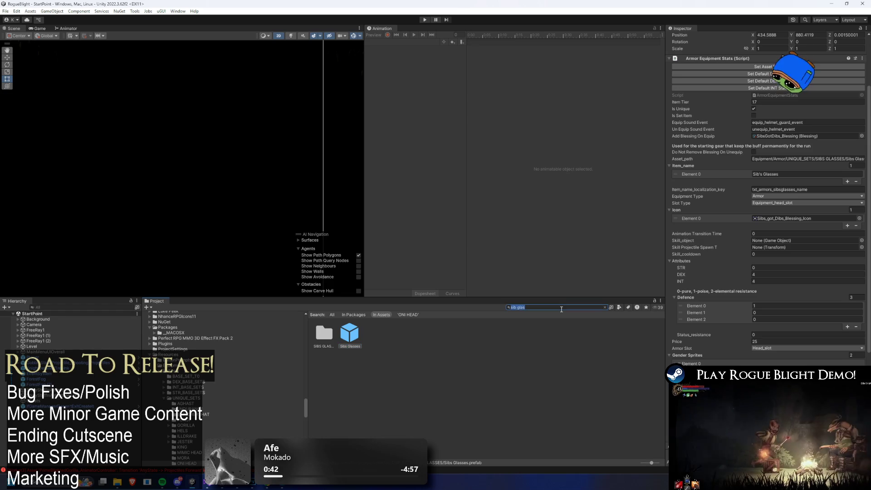
{"action": "type", "text": "oni hel"}
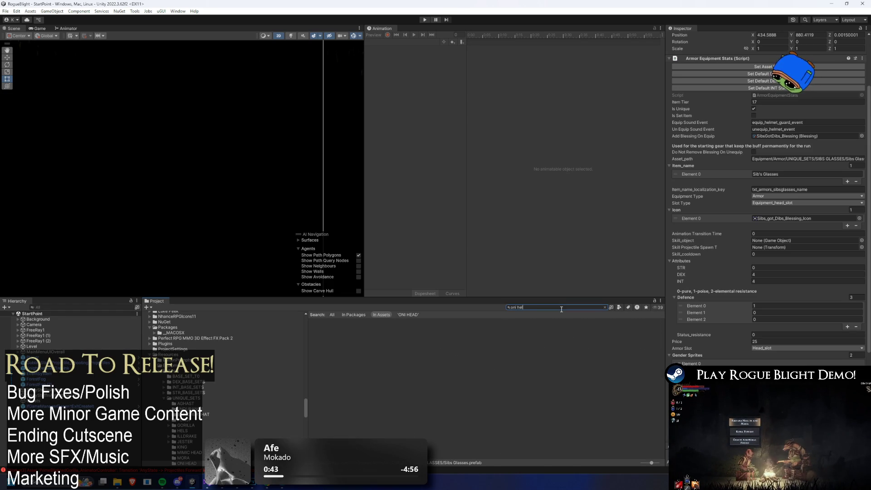
{"action": "key", "text": "BackSpace"}
{"action": "key", "text": "BackSpace"}
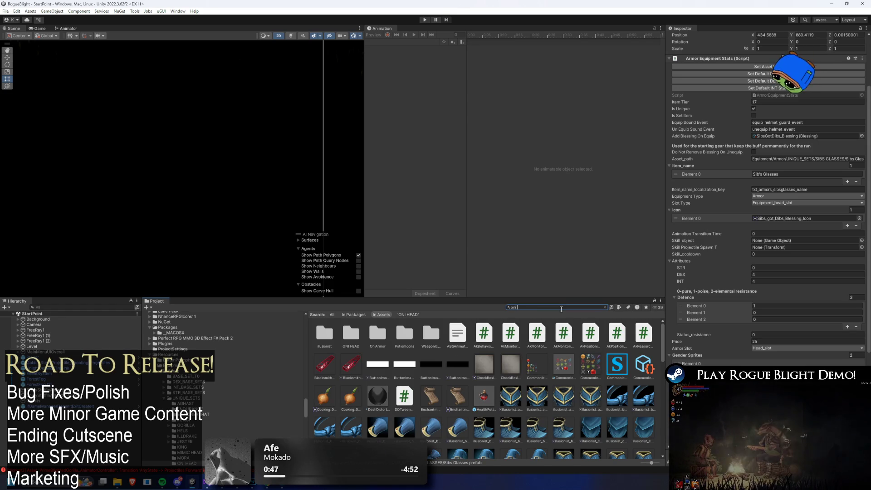
{"action": "type", "text": "head"}
{"action": "left_click", "coordinate": [349, 336]}
Set STR and DEX to 4 and the Defence values to 1, 0 and 1.
{"action": "left_click", "coordinate": [762, 268]}
{"action": "left_click", "coordinate": [763, 274]}
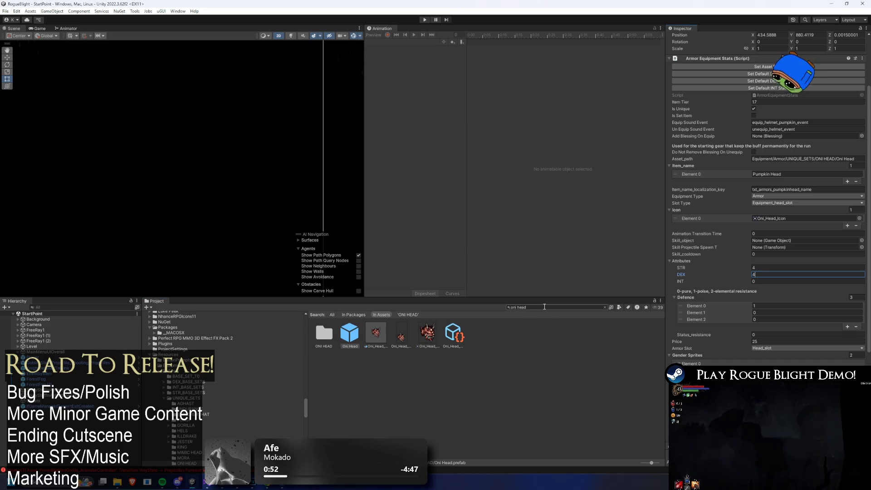
{"action": "type", "text": "4"}
{"action": "left_click", "coordinate": [787, 304]}
{"action": "left_click", "coordinate": [776, 312]}
{"action": "left_click", "coordinate": [774, 319]}
{"action": "left_click", "coordinate": [773, 319]}
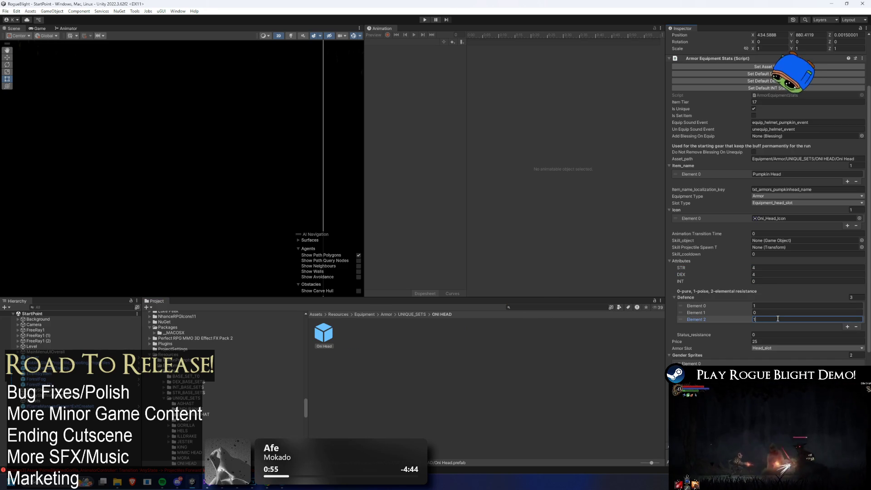
{"action": "left_click", "coordinate": [781, 308]}
{"action": "left_click", "coordinate": [776, 320]}
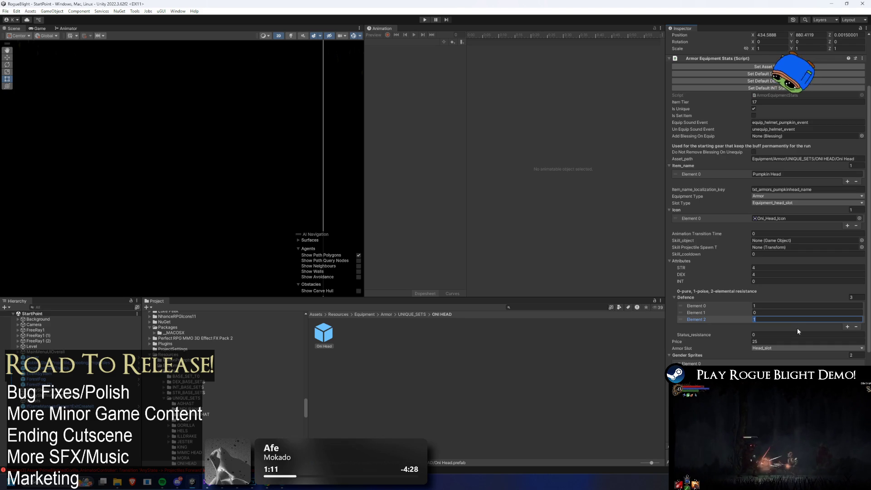
{"action": "left_click", "coordinate": [861, 363]}
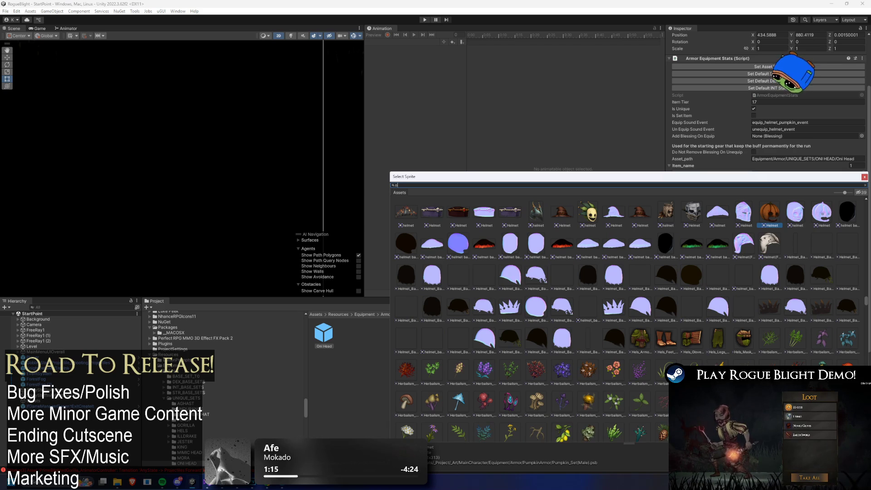
Search the sprite picker for 'helmet' and assign the devil helmet sprite.
{"action": "type", "text": "ni"}
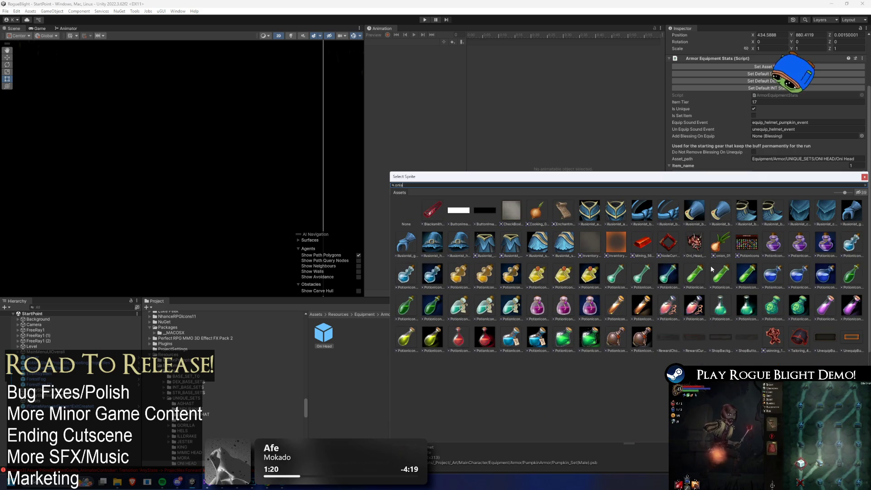
{"action": "key", "text": "BackSpace"}
{"action": "key", "text": "BackSpace"}
{"action": "key", "text": "BackSpace"}
{"action": "type", "text": "helmet"}
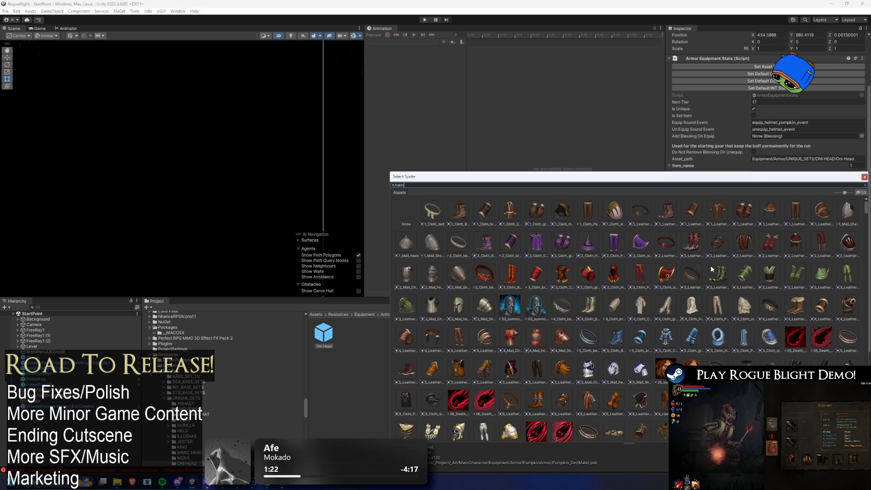
{"action": "double_click", "coordinate": [460, 243]}
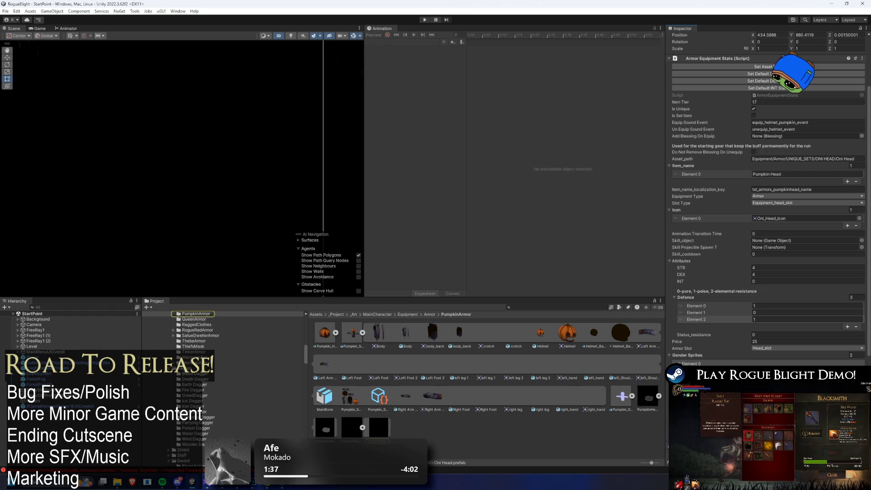
Find the Oni Head icon texture and the OniArmor folder in the Project window.
{"action": "scroll", "coordinate": [771, 199], "scroll_direction": "down", "scroll_amount": 2}
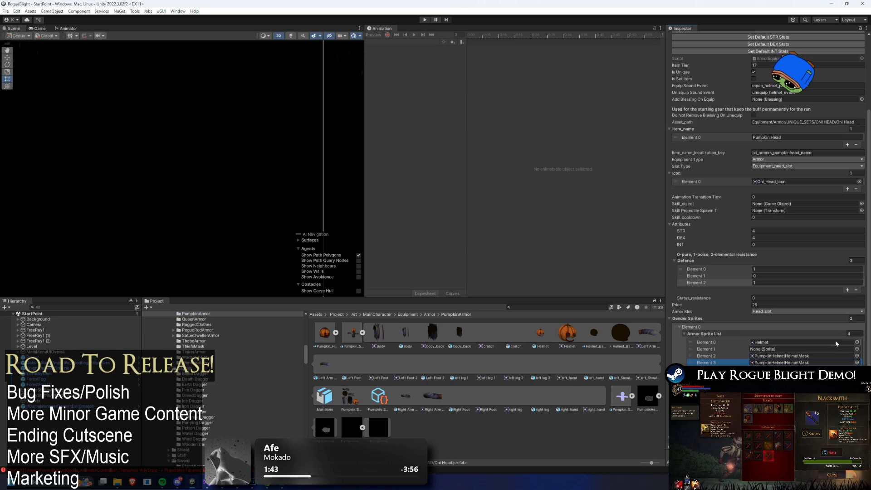
{"action": "scroll", "coordinate": [831, 338], "scroll_direction": "down", "scroll_amount": 5}
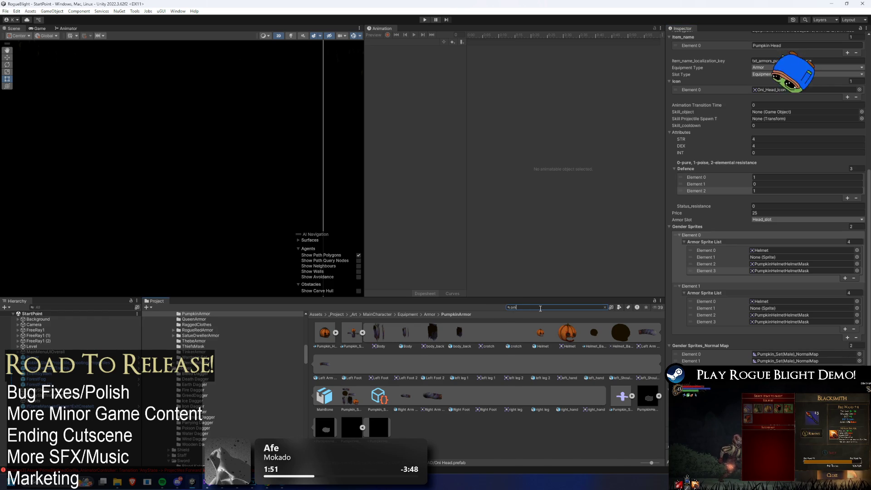
{"action": "type", "text": " he"}
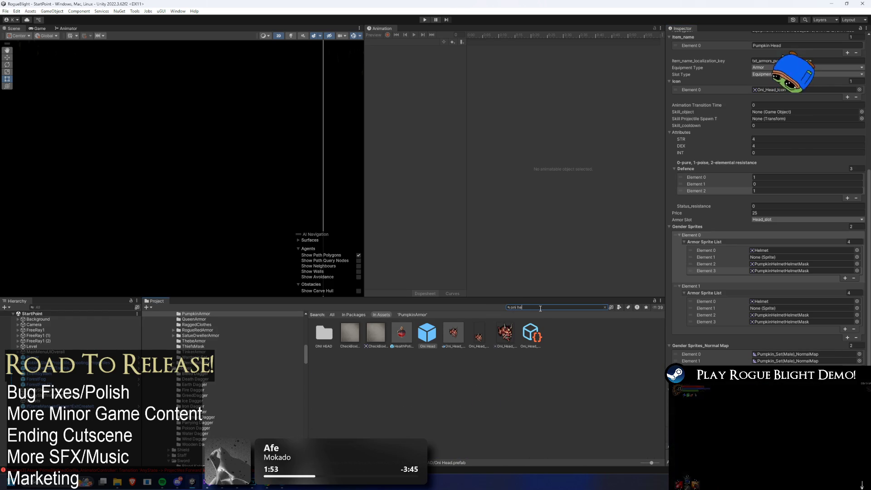
{"action": "left_click", "coordinate": [454, 334]}
{"action": "left_click", "coordinate": [605, 308]}
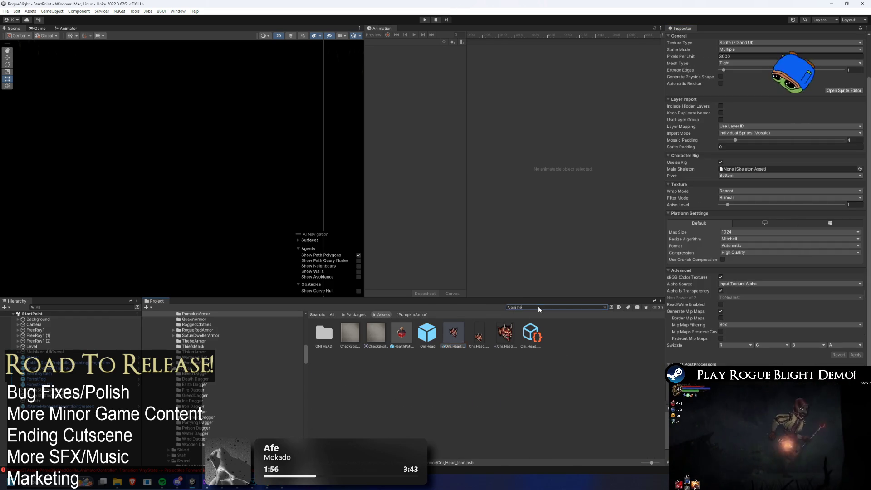
Rename the copied Oni set art file to Oni_Set(Male)_NormalMap.
{"action": "left_click", "coordinate": [352, 332]}
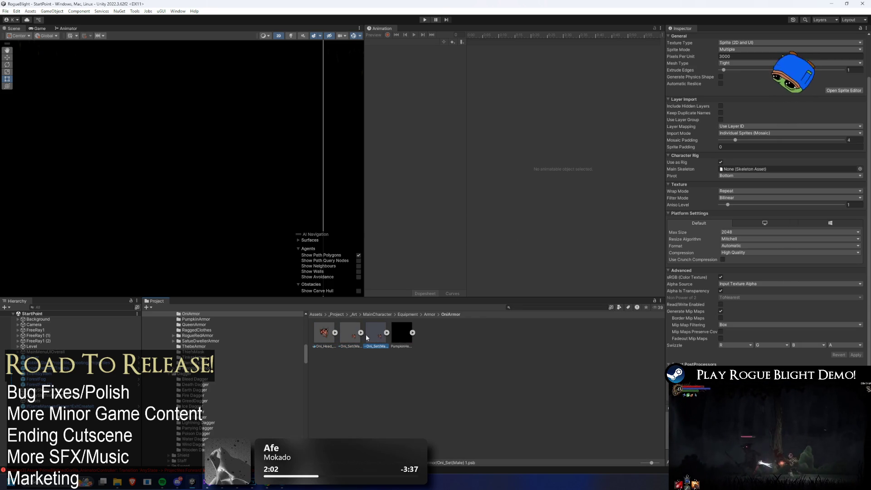
{"action": "right_click", "coordinate": [376, 338]}
{"action": "left_click", "coordinate": [379, 137]}
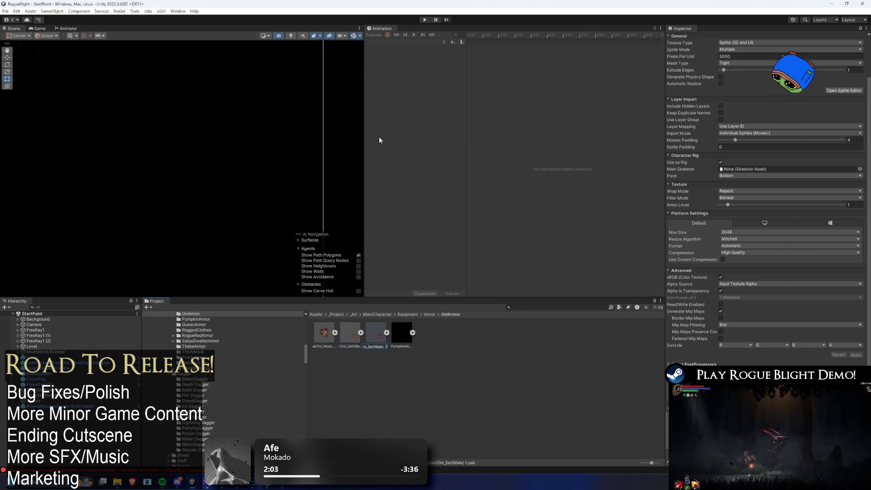
{"action": "type", "text": "_NormaMal"}
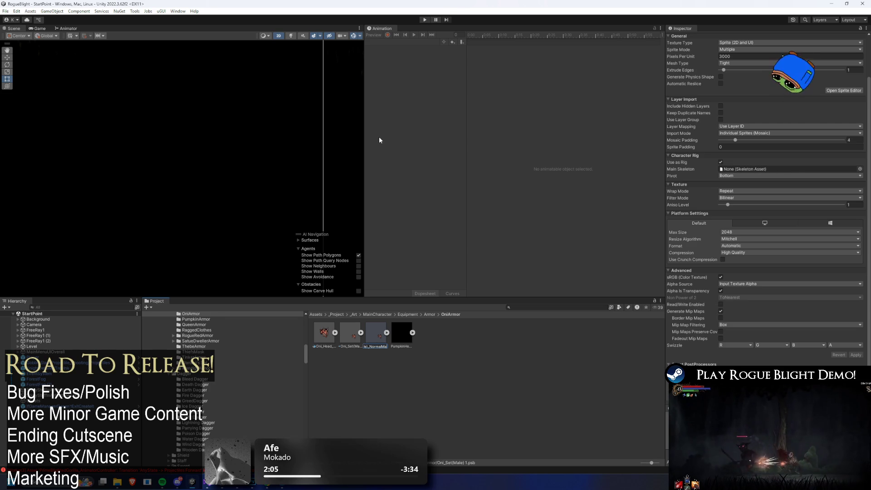
{"action": "key", "text": "Return"}
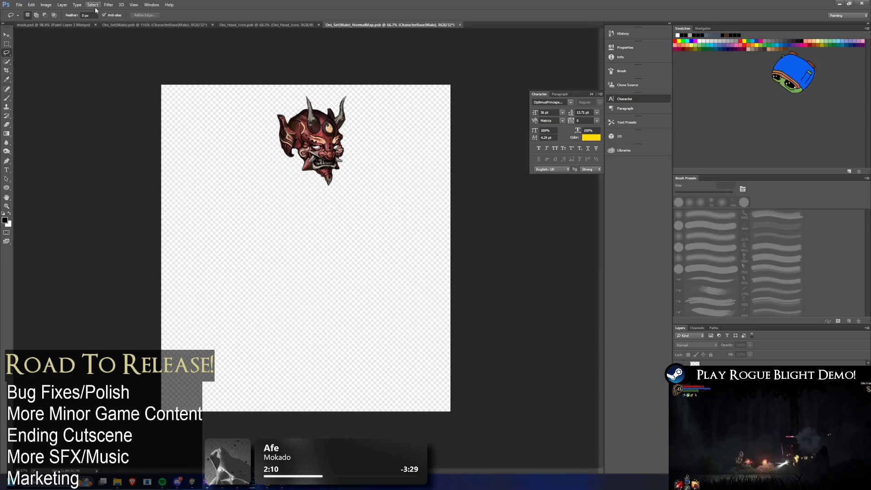
Run Generate Normal Map from the 3D filters on the helmet layer.
{"action": "left_click", "coordinate": [109, 5]}
{"action": "left_click", "coordinate": [35, 72]}
{"action": "left_click", "coordinate": [7, 35]}
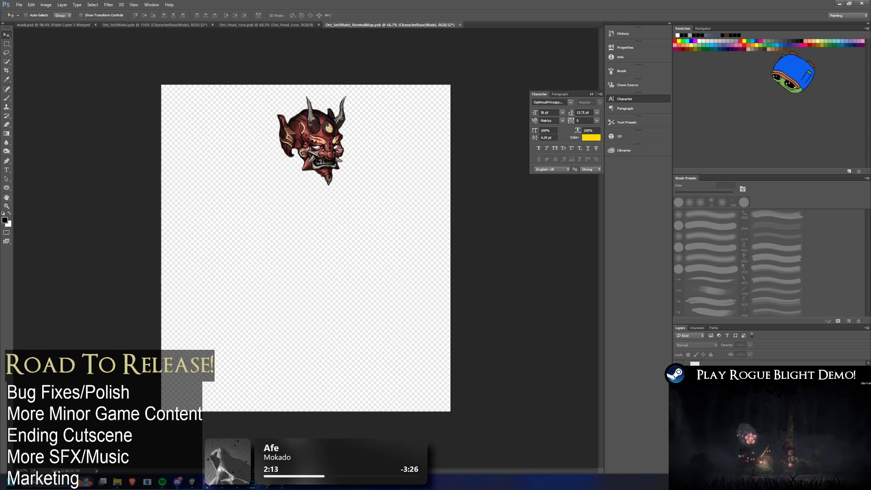
{"action": "left_click", "coordinate": [109, 5]}
{"action": "mouse_move", "coordinate": [167, 77]}
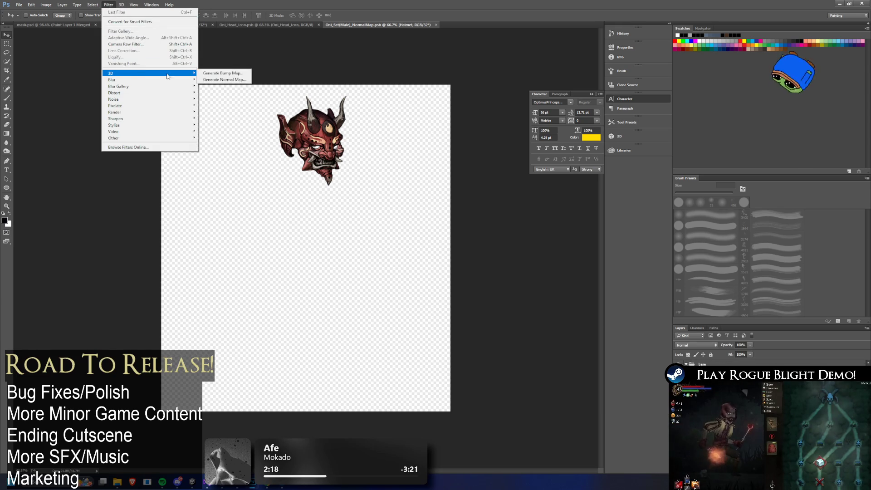
{"action": "left_click", "coordinate": [225, 80]}
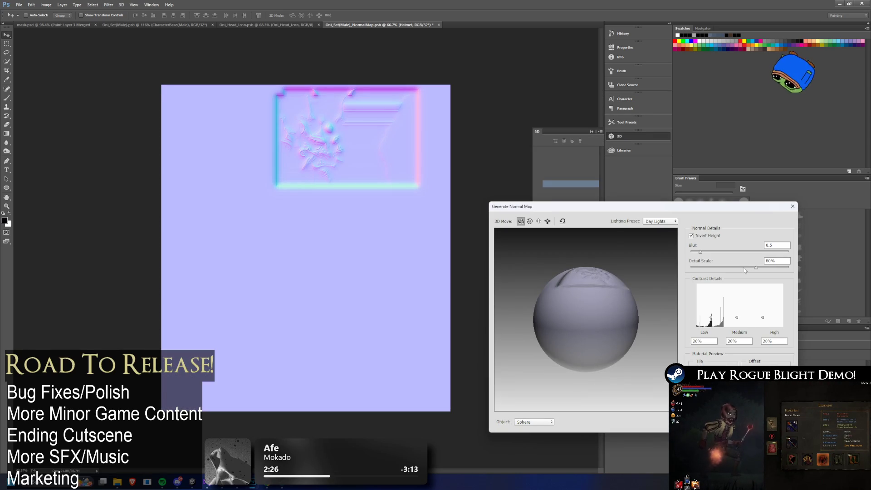
Tune the contrast details (low 0%, medium reduced, high adjusted) and apply the normal map.
{"action": "double_click", "coordinate": [710, 340]}
{"action": "mouse_move", "coordinate": [711, 336]}
{"action": "left_mouse_down"}
{"action": "mouse_move", "coordinate": [728, 325]}
{"action": "mouse_move", "coordinate": [711, 319]}
{"action": "left_mouse_up"}
{"action": "type", "text": "17"}
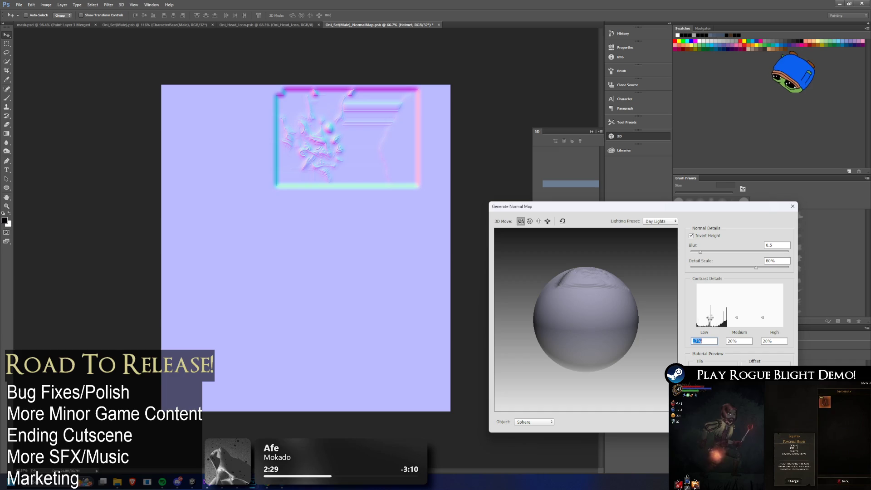
{"action": "left_click_drag", "start_coordinate": [737, 317], "coordinate": [763, 310]}
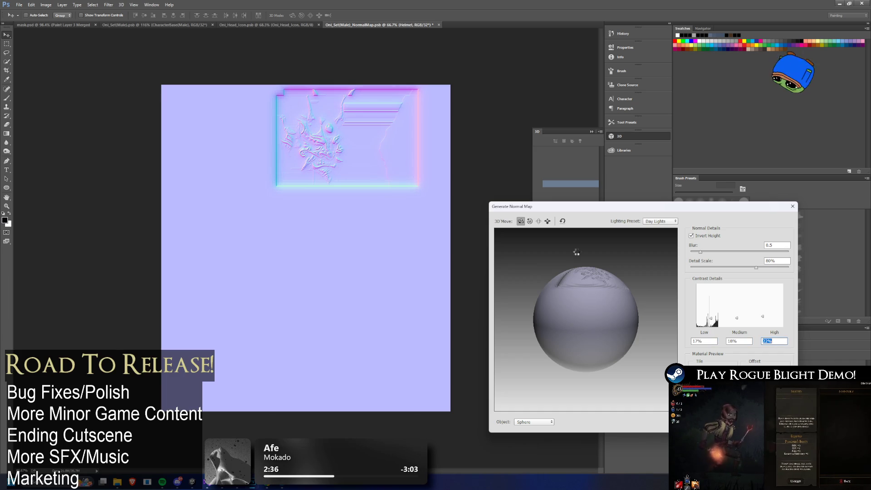
{"action": "scroll", "coordinate": [351, 125], "scroll_direction": "up", "scroll_amount": 5}
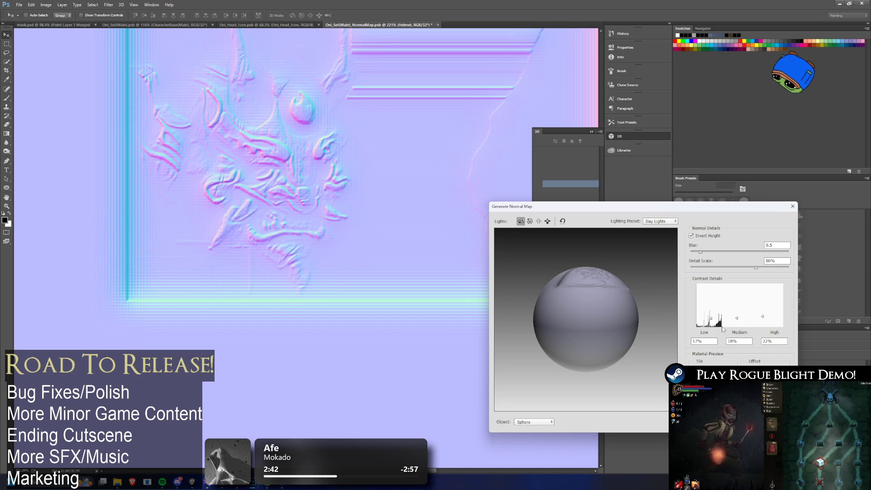
{"action": "left_click_drag", "start_coordinate": [715, 320], "coordinate": [711, 323]}
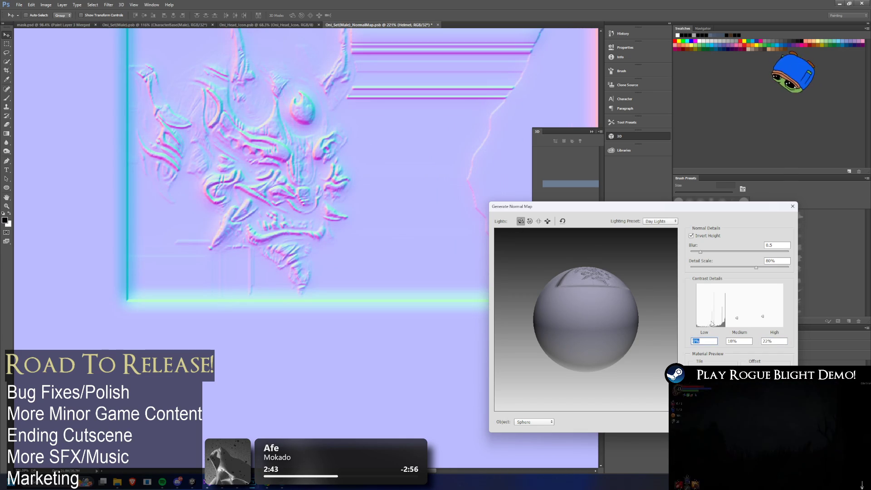
{"action": "left_click_drag", "start_coordinate": [739, 323], "coordinate": [742, 326]}
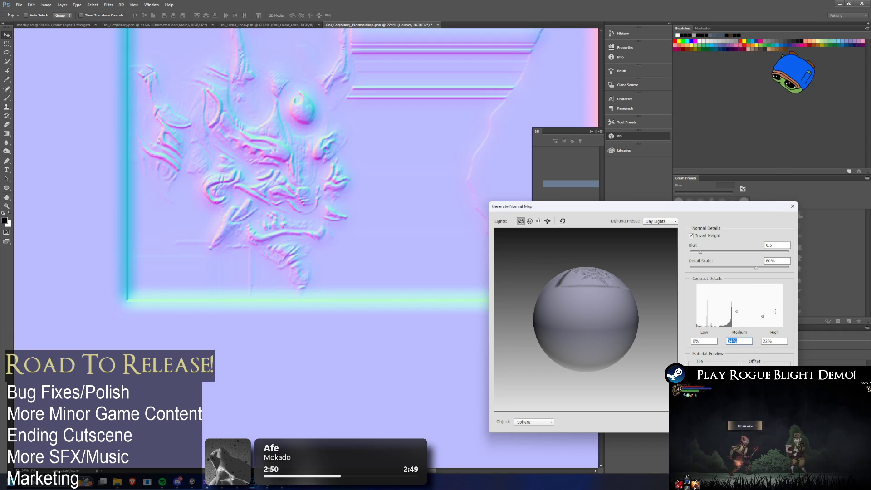
{"action": "left_click", "coordinate": [764, 311]}
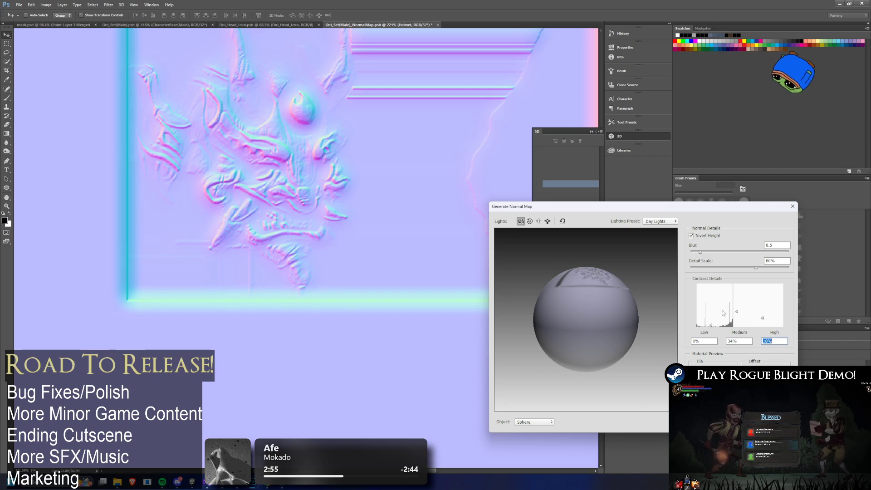
{"action": "left_click", "coordinate": [738, 312]}
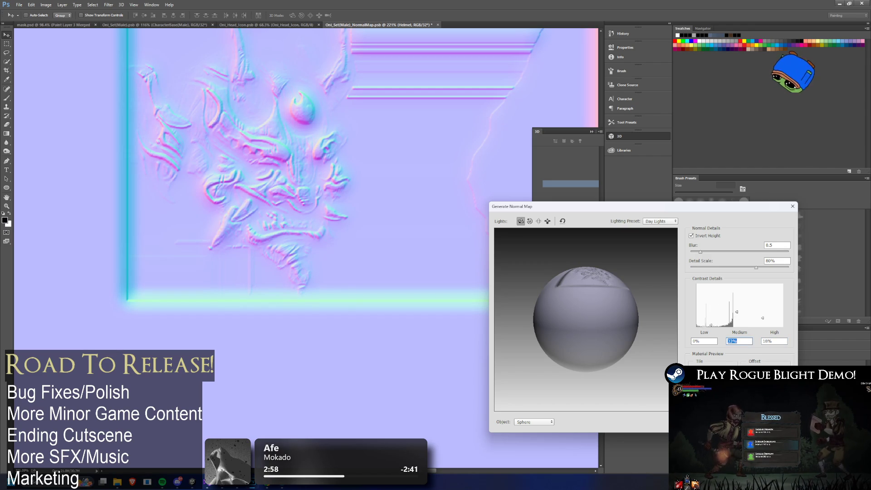
{"action": "key", "text": "Return"}
Save the normal map file and return to Unity.
{"action": "scroll", "coordinate": [335, 181], "scroll_direction": "down", "scroll_amount": 2}
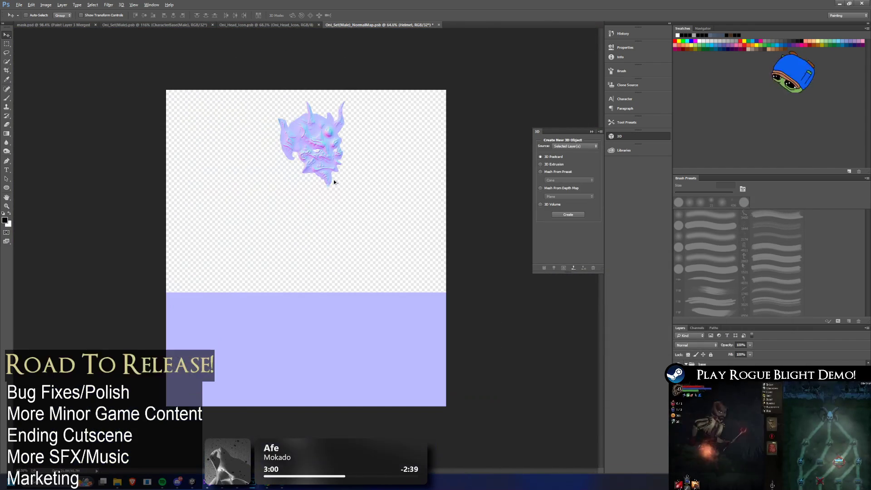
{"action": "scroll", "coordinate": [315, 159], "scroll_direction": "up", "scroll_amount": 1}
{"action": "key", "text": "ctrl+s"}
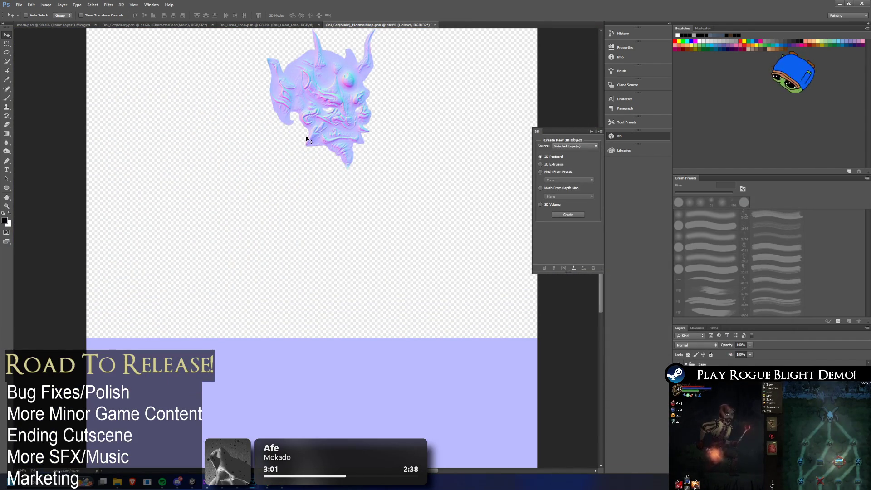
{"action": "key", "text": "alt+Tab"}
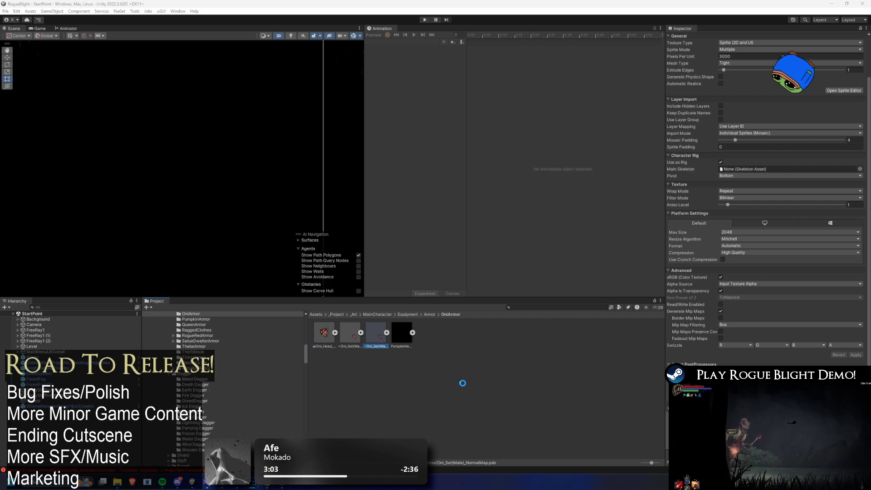
{"action": "left_click", "coordinate": [542, 311]}
{"action": "type", "text": "oni hea"}
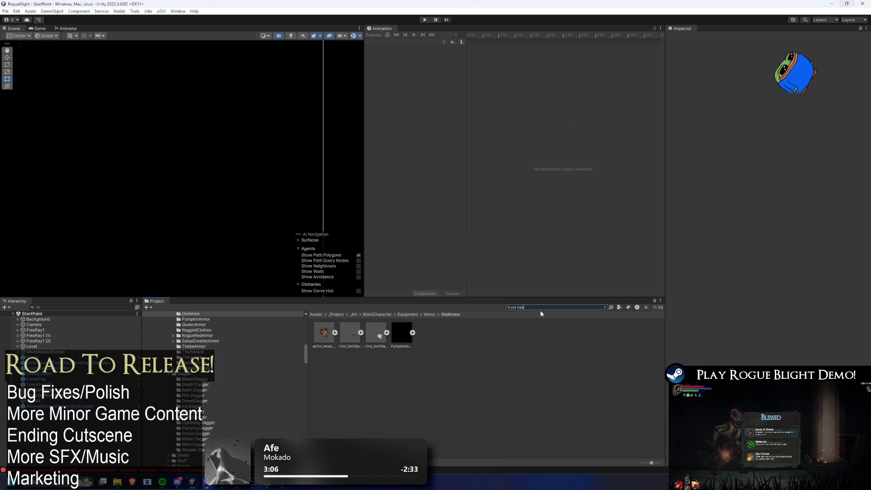
Open the Oni Head prefab and locate the Oni_Set sprite sheets in OniArmor.
{"action": "type", "text": "d"}
{"action": "left_click", "coordinate": [349, 334]}
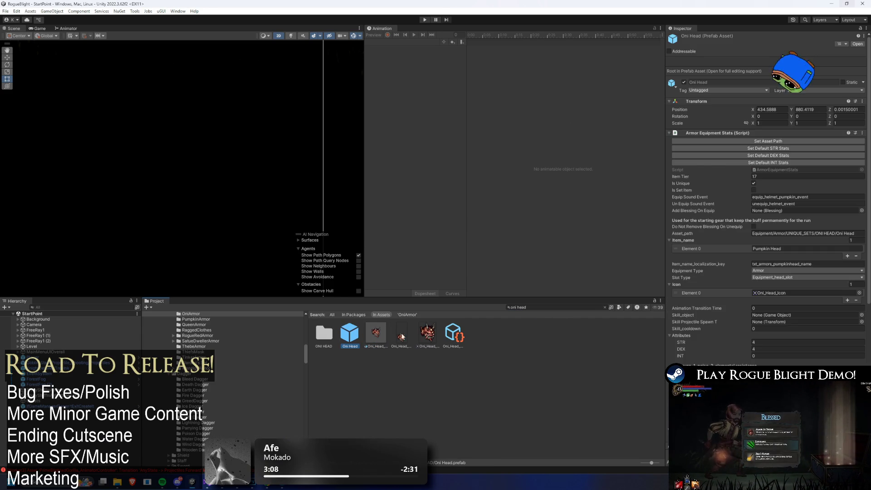
{"action": "scroll", "coordinate": [776, 295], "scroll_direction": "down", "scroll_amount": 10}
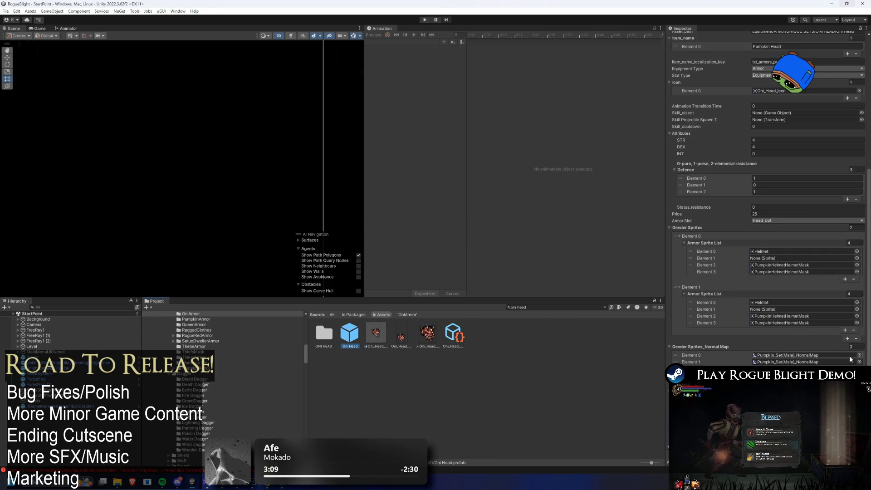
{"action": "left_click", "coordinate": [851, 356]}
{"action": "left_click", "coordinate": [801, 302]}
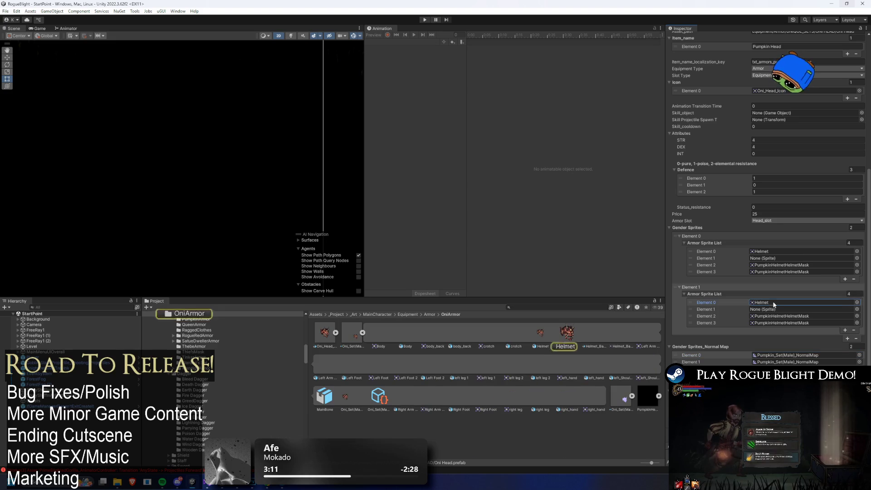
{"action": "left_click", "coordinate": [362, 333]}
{"action": "left_click", "coordinate": [389, 333]}
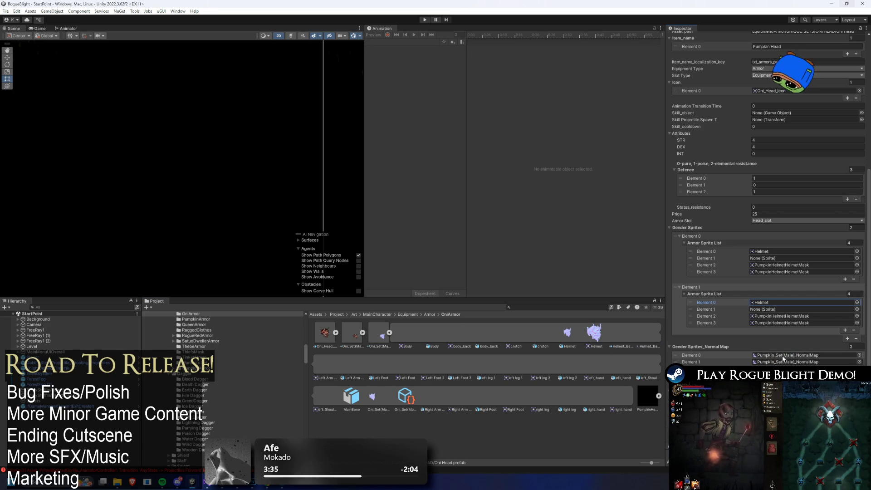
Put Oni_Set(Male)_NormalMap into both normal map entries.
{"action": "left_click_drag", "start_coordinate": [780, 369], "coordinate": [789, 355]}
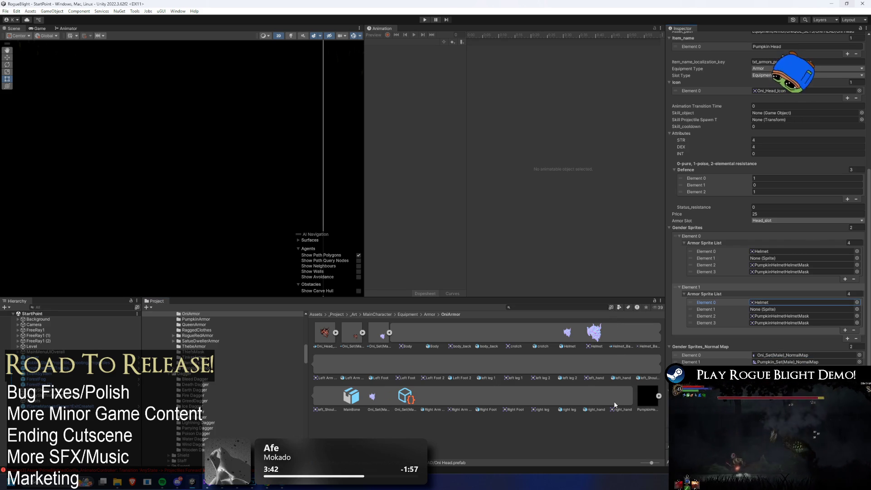
{"action": "left_click", "coordinate": [798, 361]}
{"action": "key", "text": "ctrl+v"}
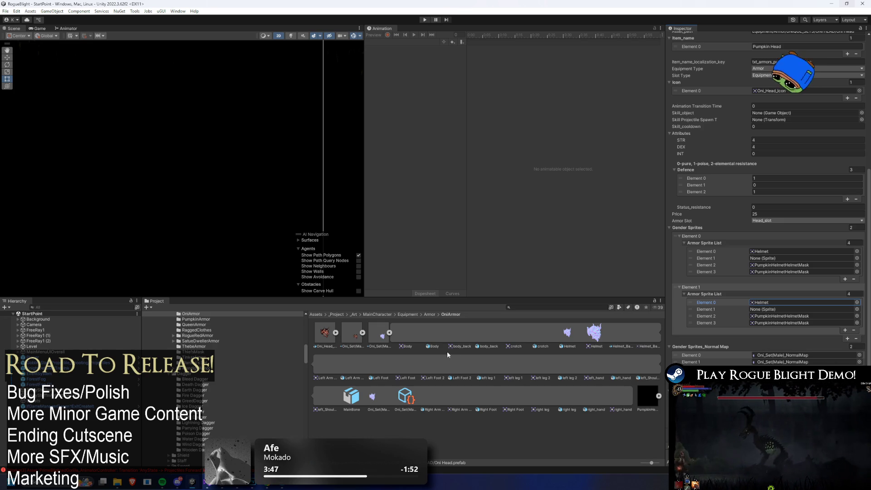
Search the project for 'combat scene 1'.
{"action": "left_click", "coordinate": [540, 308]}
{"action": "type", "text": "coimba"}
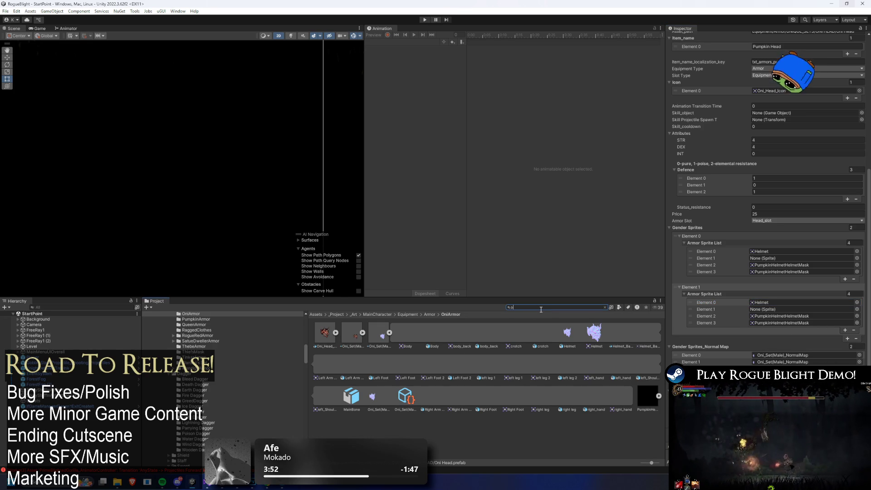
{"action": "key", "text": "BackSpace"}
{"action": "key", "text": "BackSpace"}
{"action": "key", "text": "BackSpace"}
{"action": "type", "text": "mbat scene 1"}
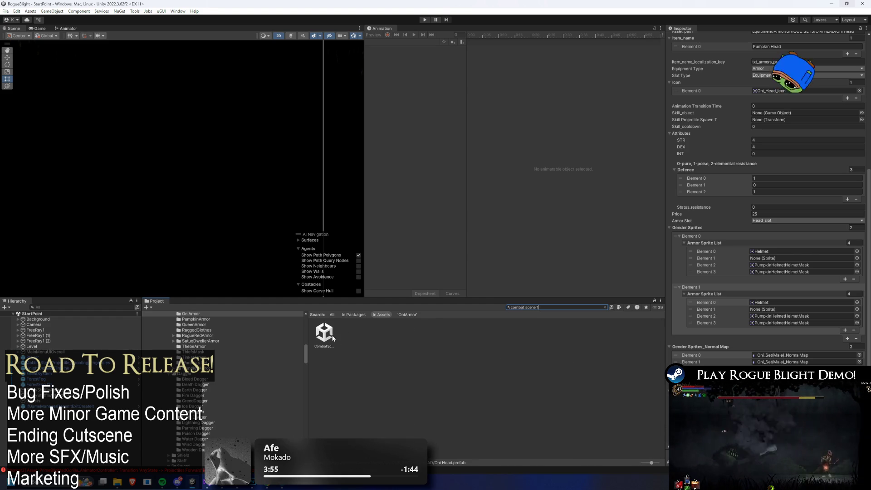
Open CombatScene1 and bring up the CheatsOBJ gear list.
{"action": "left_click", "coordinate": [324, 332]}
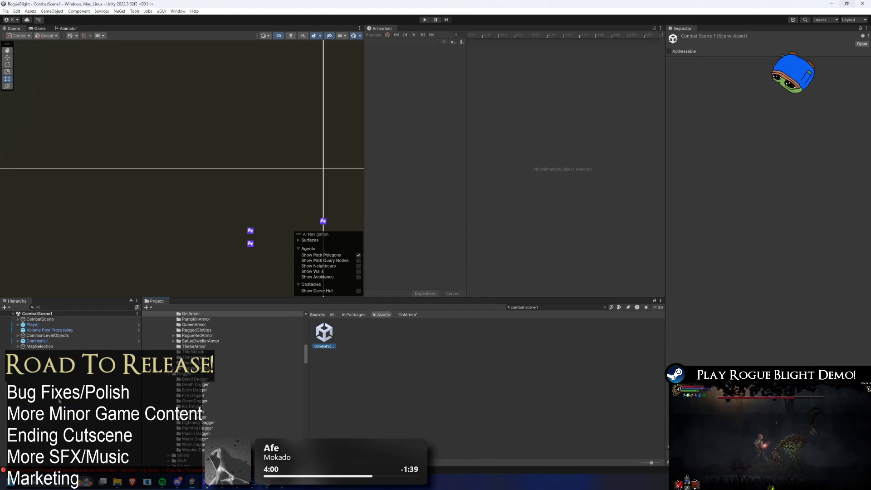
{"action": "left_click", "coordinate": [85, 307]}
{"action": "type", "text": "chea"}
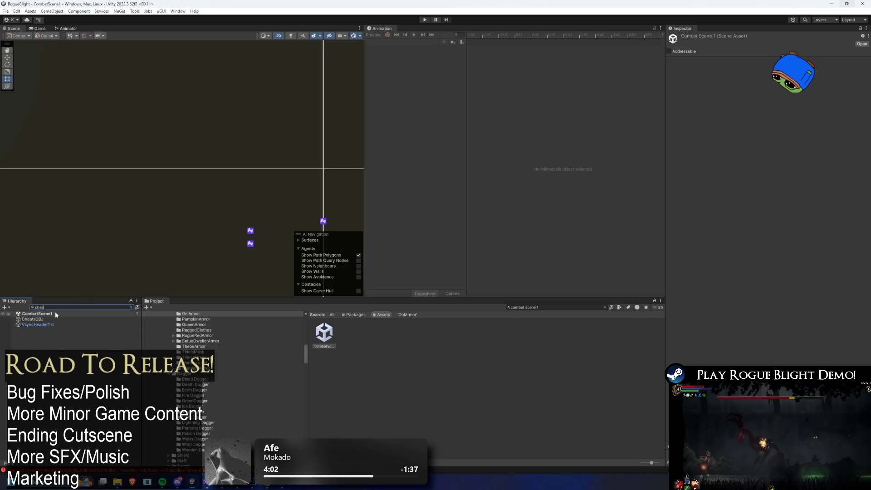
{"action": "left_click", "coordinate": [33, 319]}
{"action": "scroll", "coordinate": [799, 262], "scroll_direction": "down", "scroll_amount": 10}
{"action": "scroll", "coordinate": [800, 262], "scroll_direction": "down", "scroll_amount": 20}
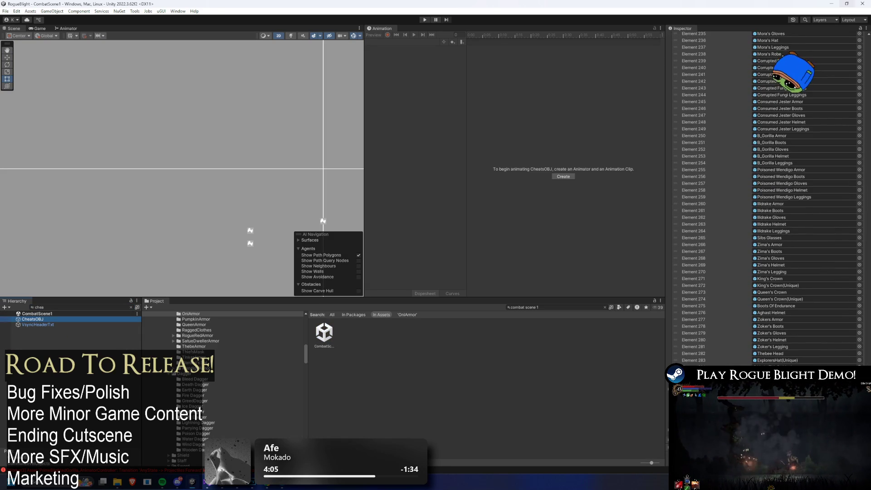
Assign the Oni Head prefab to the empty gear entry and save the scene.
{"action": "left_click", "coordinate": [859, 367]}
{"action": "type", "text": "oni h"}
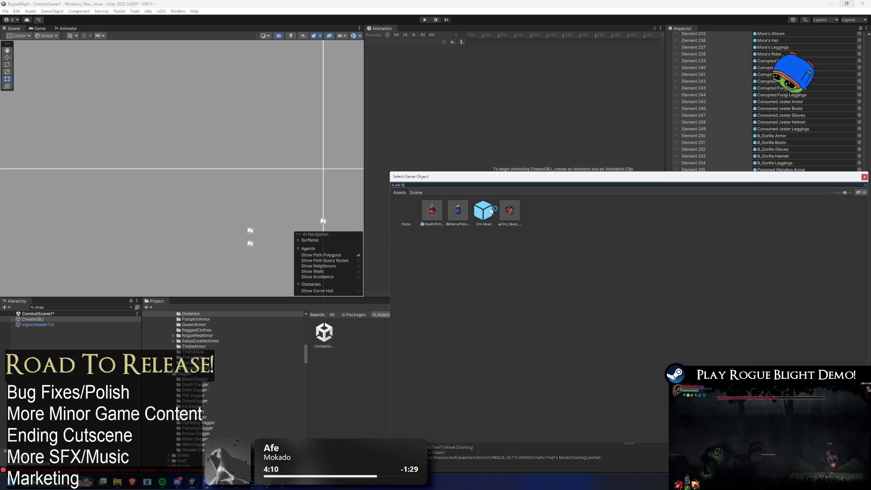
{"action": "double_click", "coordinate": [491, 208]}
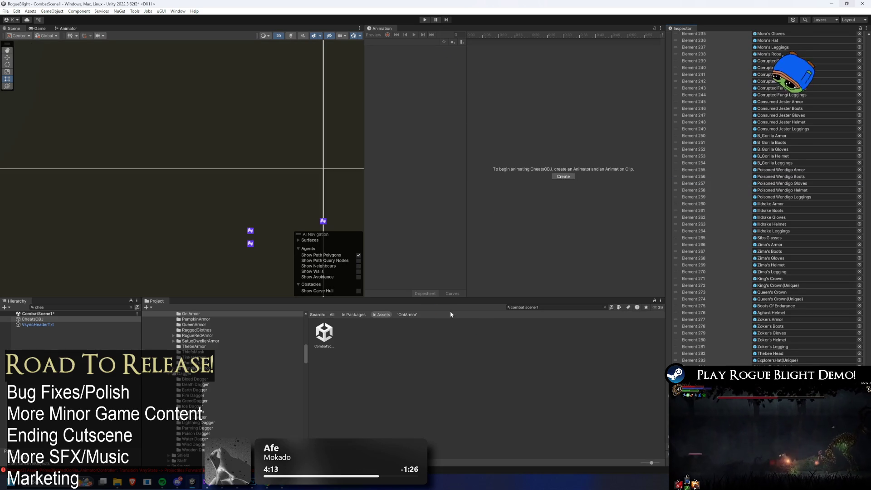
{"action": "key", "text": "ctrl+s"}
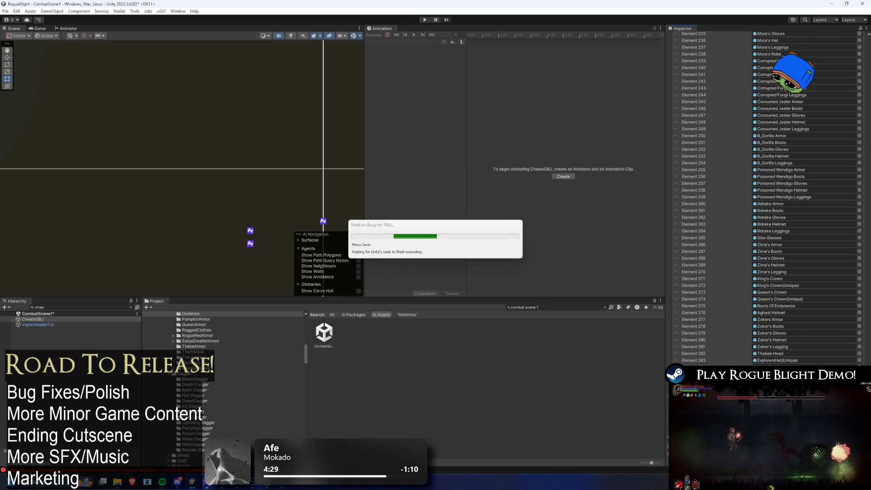
{"action": "key", "text": "alt+Tab"}
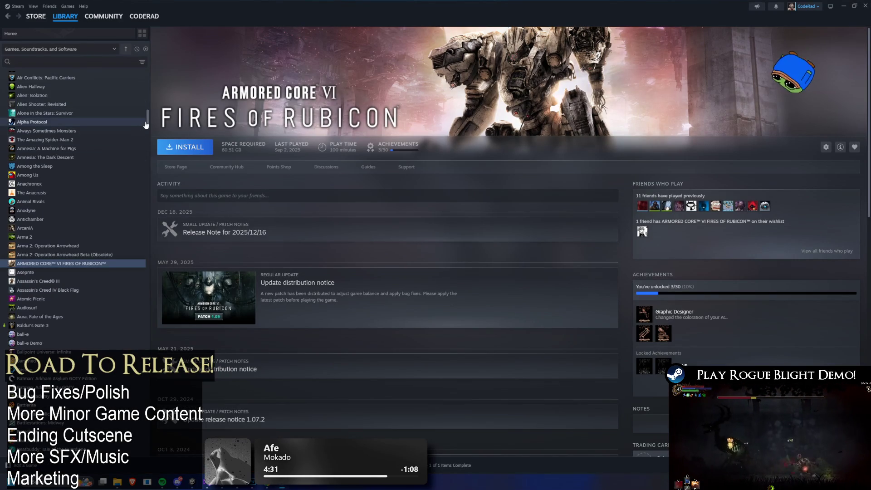
{"action": "scroll", "coordinate": [148, 115], "scroll_direction": "up", "scroll_amount": 10}
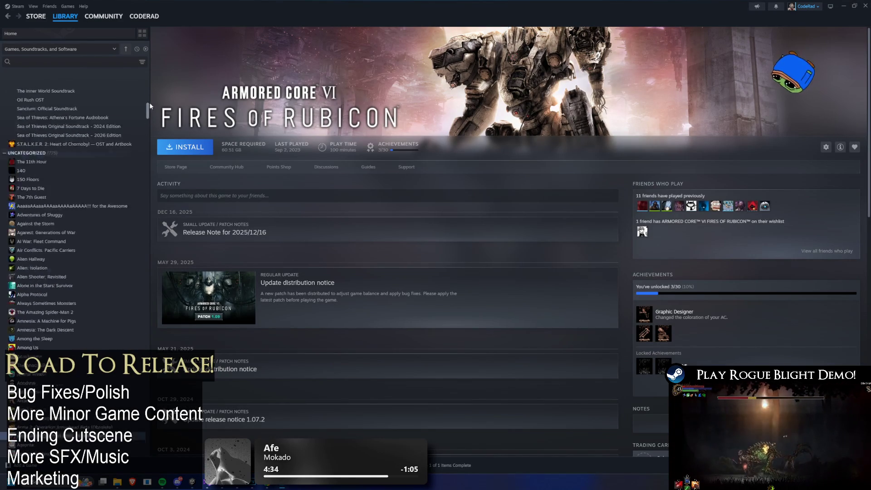
{"action": "left_click", "coordinate": [59, 110]}
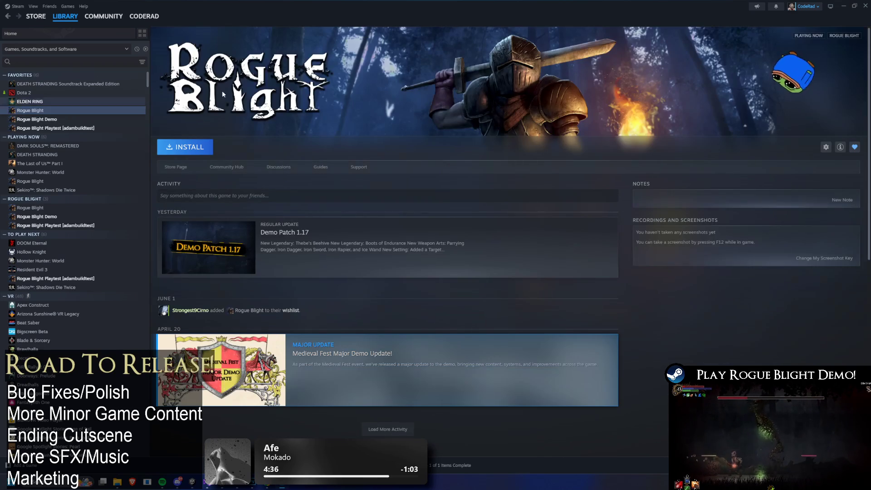
{"action": "left_click", "coordinate": [843, 6]}
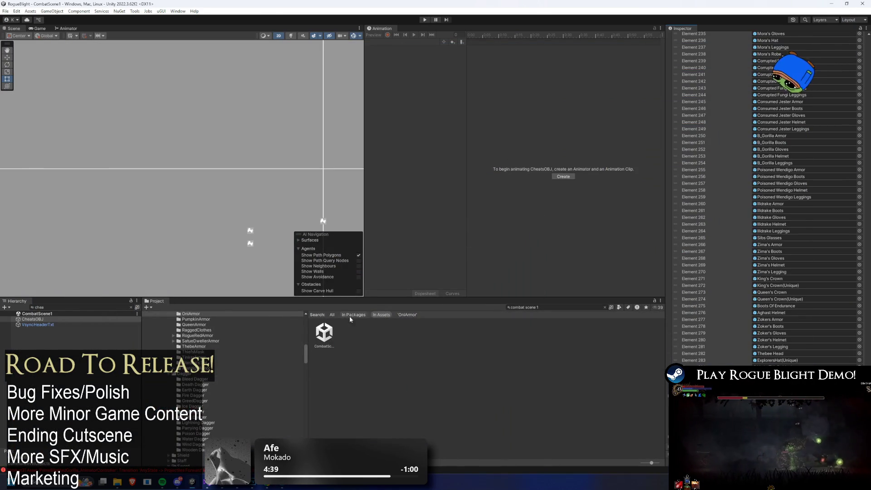
Open the StartPoint scene, run the game, and choose Start Game on the main menu.
{"action": "left_click", "coordinate": [546, 308]}
{"action": "key", "text": "BackSpace"}
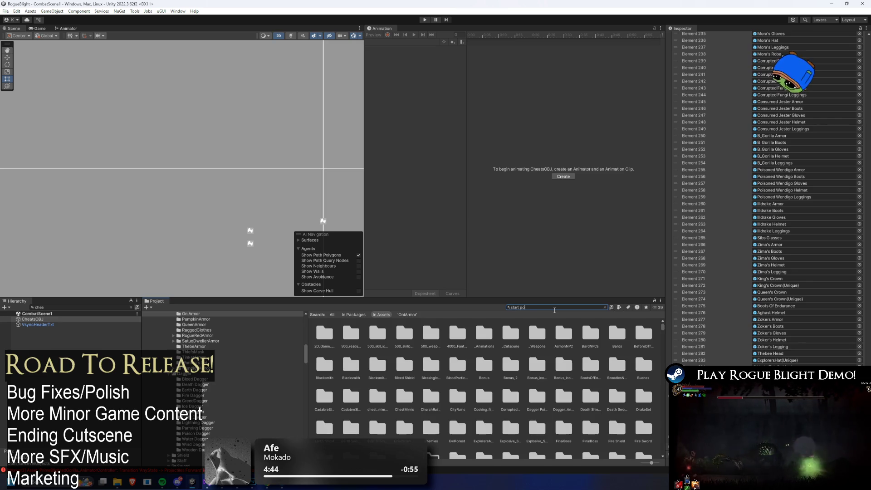
{"action": "type", "text": "int"}
{"action": "left_click", "coordinate": [343, 331]}
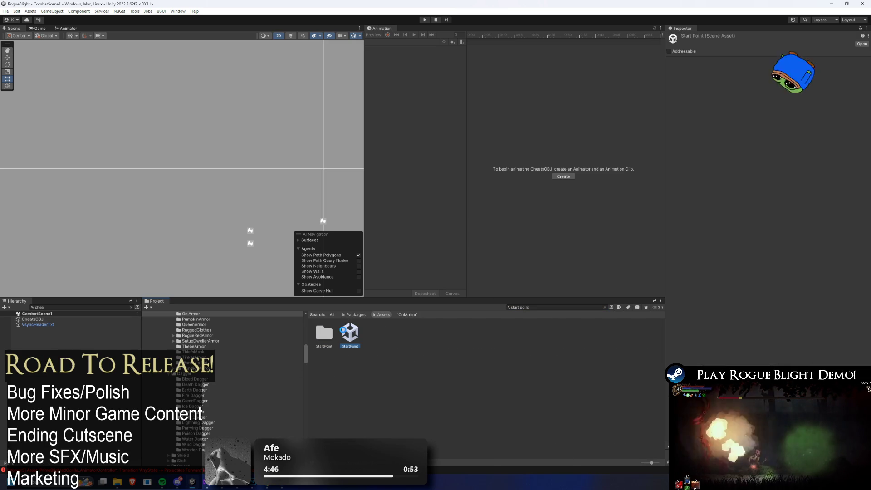
{"action": "left_click", "coordinate": [426, 19]}
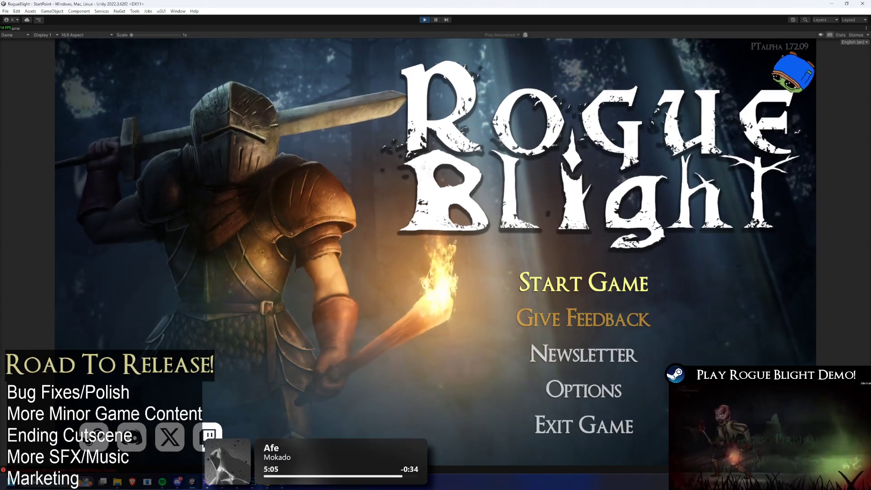
{"action": "left_click", "coordinate": [592, 282]}
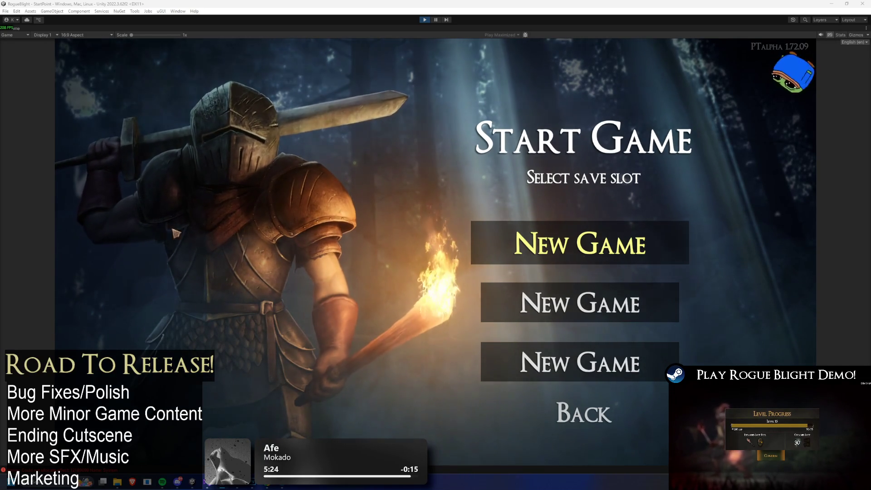
Start a new game in the first slot, accept the demo reward, and pick preset 7.
{"action": "left_click", "coordinate": [622, 365]}
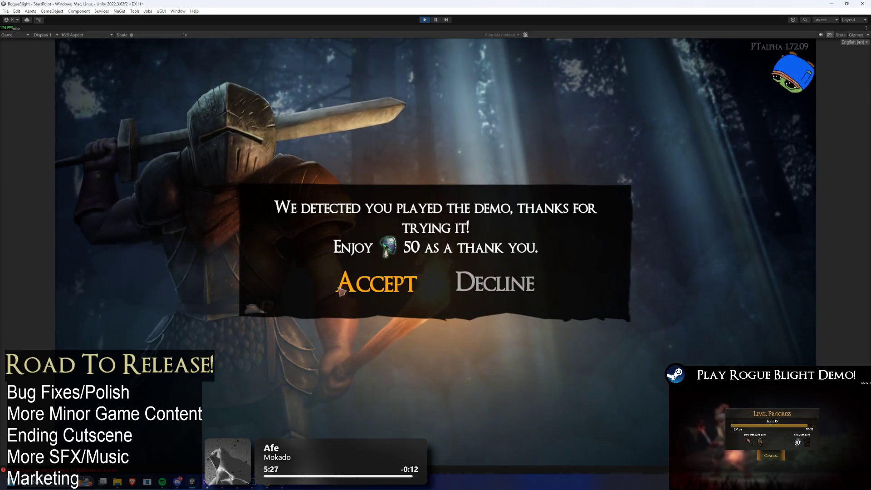
{"action": "left_click", "coordinate": [360, 293]}
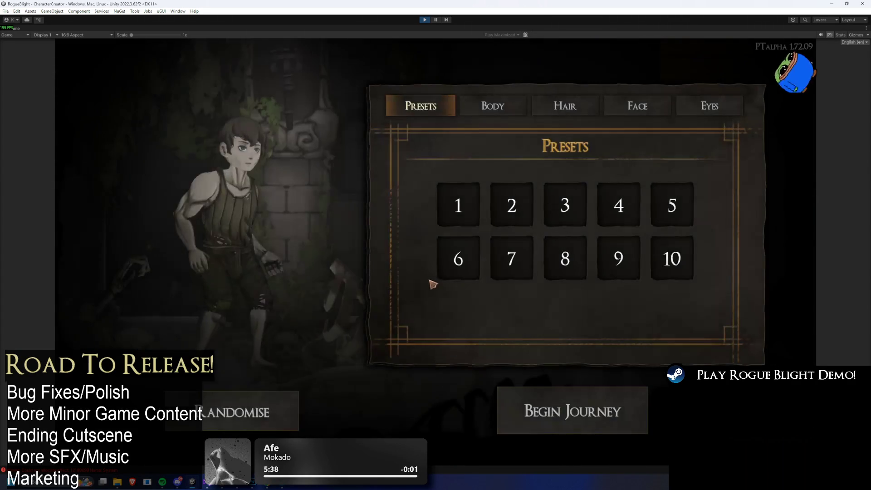
{"action": "left_click", "coordinate": [447, 253]}
{"action": "left_click", "coordinate": [513, 218]}
{"action": "left_click", "coordinate": [511, 257]}
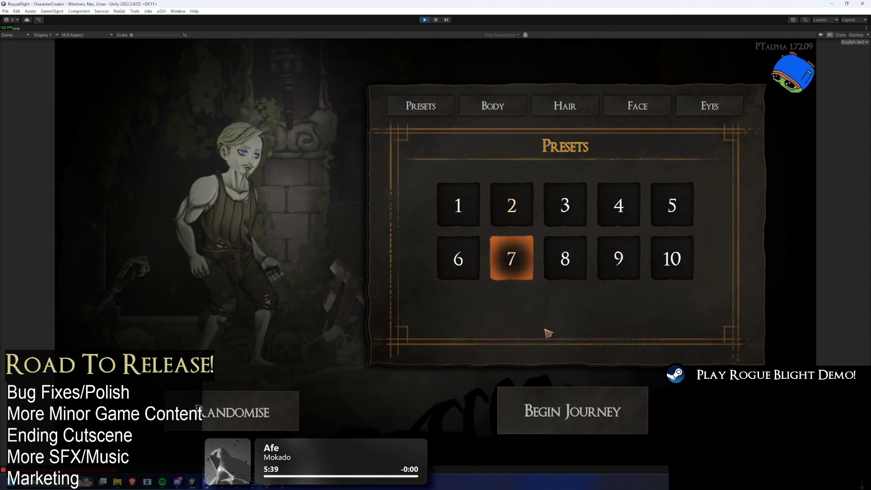
{"action": "left_click", "coordinate": [573, 426]}
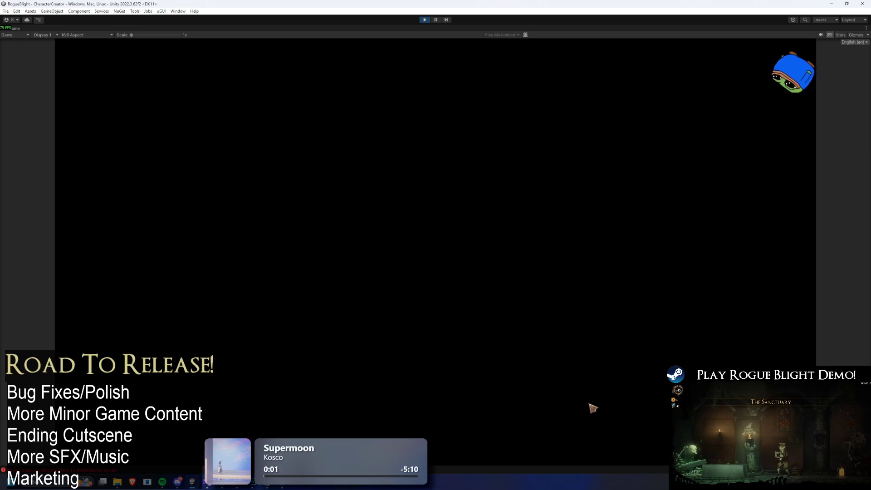
End the tutorial from the pause menu and take the Wooden Sword.
{"action": "key", "text": "Escape"}
{"action": "key", "text": "Escape"}
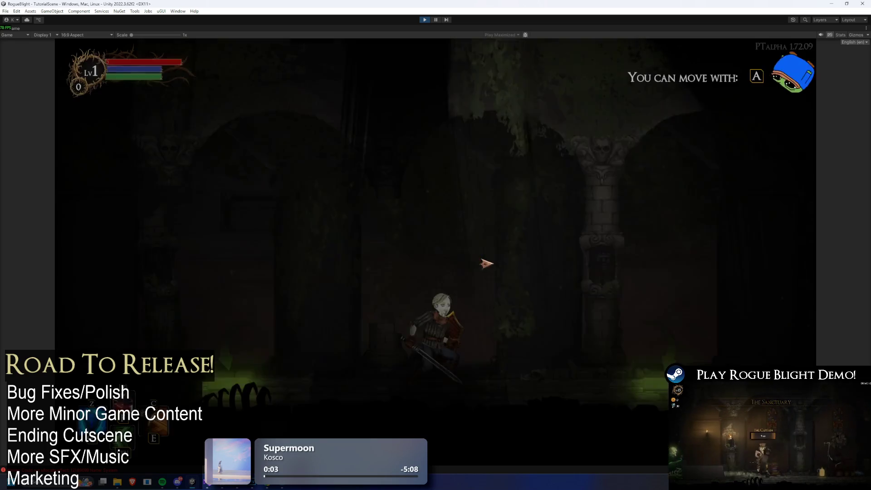
{"action": "key", "text": "Escape"}
{"action": "left_click", "coordinate": [461, 260]}
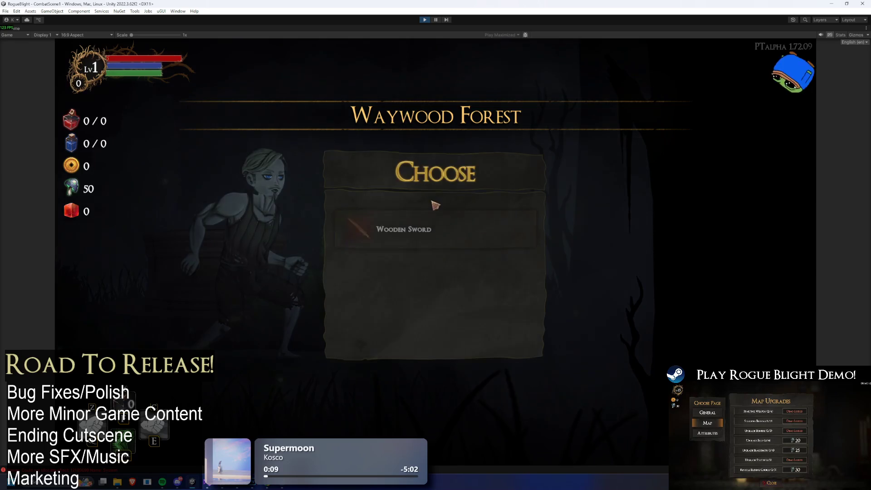
{"action": "left_click", "coordinate": [441, 219]}
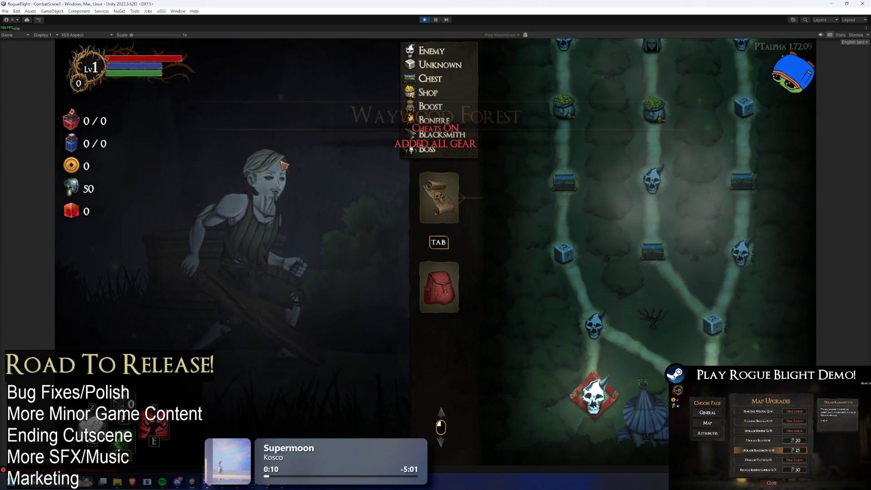
Equip the demon mask in the character's head slot.
{"action": "left_click", "coordinate": [439, 286]}
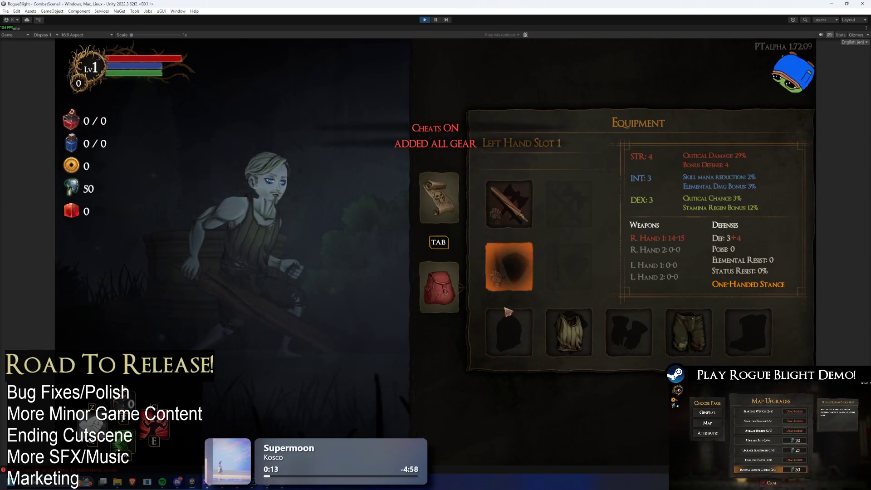
{"action": "left_click", "coordinate": [508, 312]}
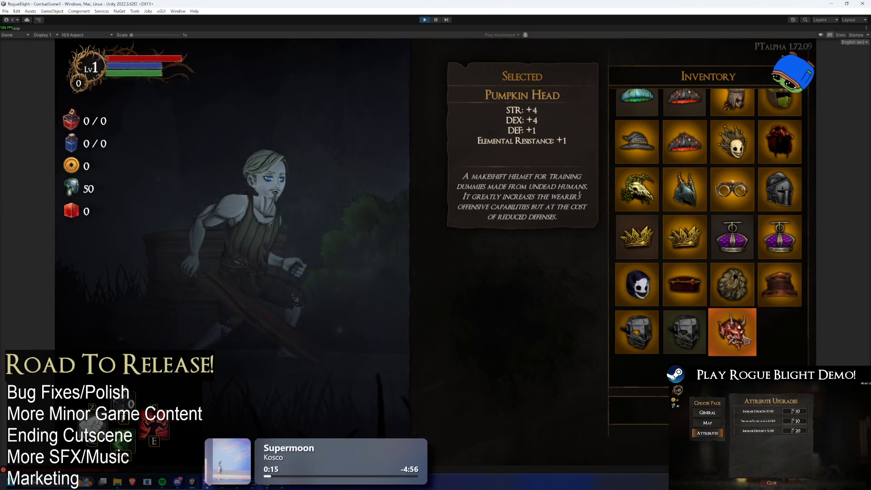
{"action": "left_click", "coordinate": [751, 346]}
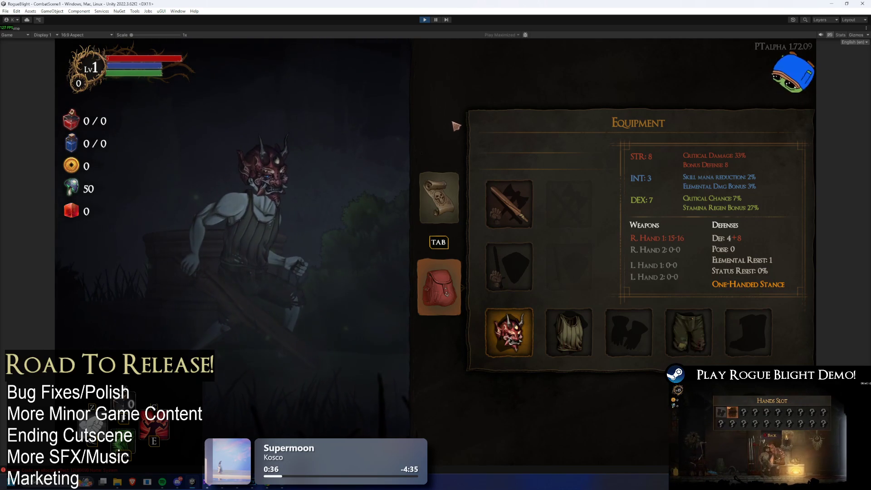
Unequip the head item and re-equip the demon mask to test it.
{"action": "key", "text": "Right"}
{"action": "key", "text": "Right"}
{"action": "key", "text": "Left"}
{"action": "key", "text": "Left"}
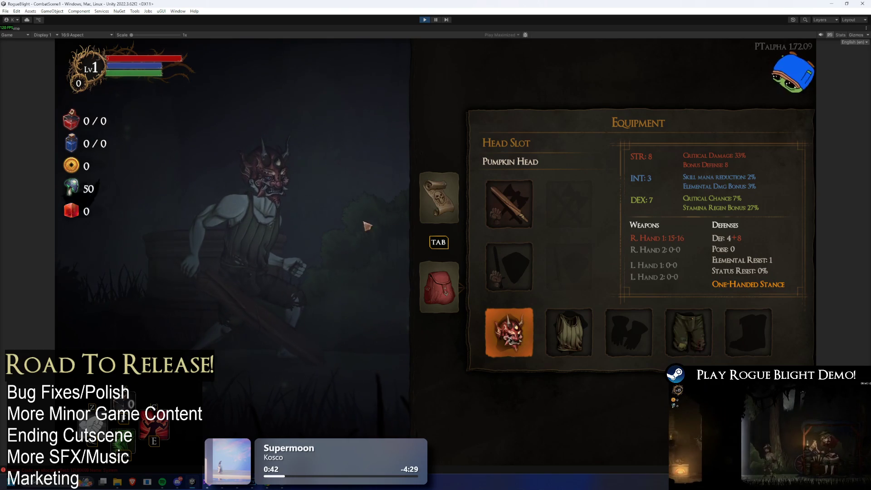
{"action": "left_click", "coordinate": [509, 332]}
{"action": "left_click", "coordinate": [525, 421]}
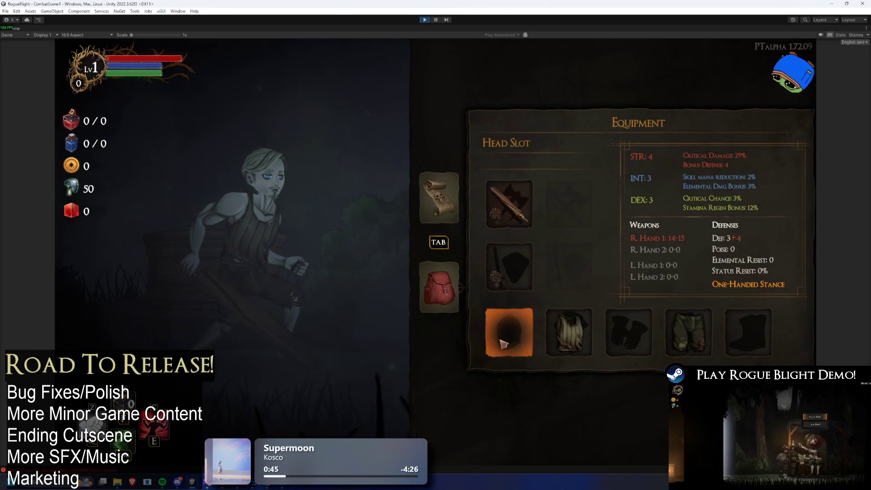
{"action": "key", "text": "Return"}
{"action": "key", "text": "Down"}
{"action": "key", "text": "Down"}
{"action": "key", "text": "Down"}
{"action": "left_click", "coordinate": [733, 336]}
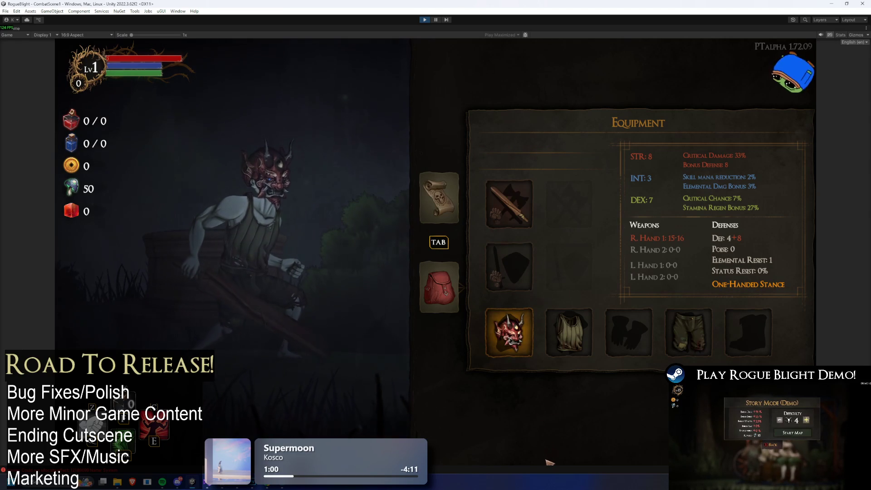
Unequip the head-slot mask, browse the helmets, and equip the oni mask on the head again.
{"action": "left_click", "coordinate": [511, 340]}
{"action": "scroll", "coordinate": [732, 296], "scroll_direction": "down", "scroll_amount": 2}
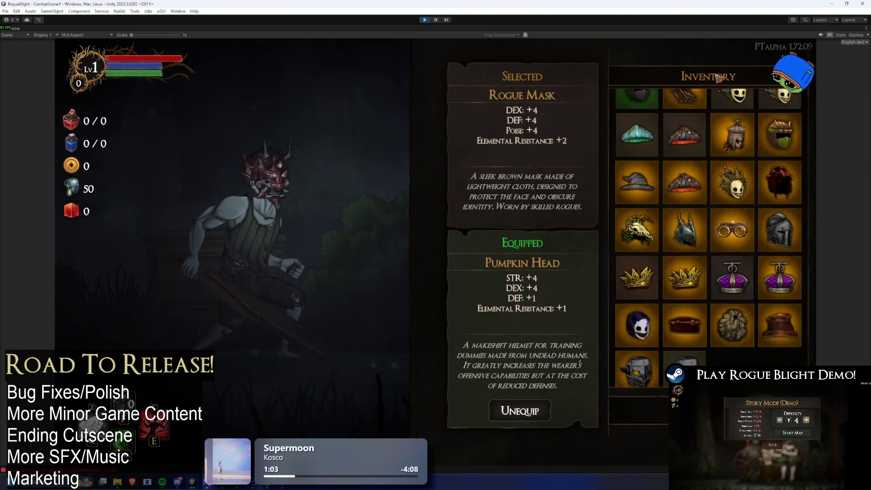
{"action": "left_click", "coordinate": [519, 410]}
{"action": "left_click", "coordinate": [510, 340]}
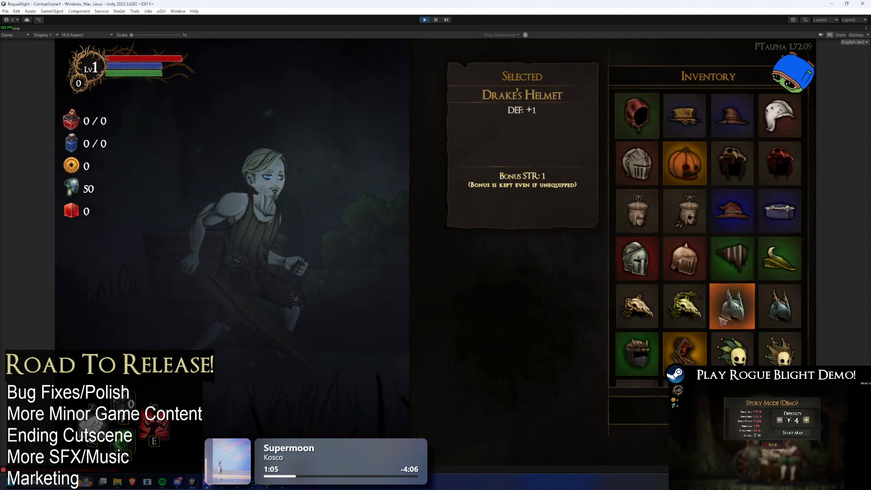
{"action": "scroll", "coordinate": [790, 290], "scroll_direction": "down", "scroll_amount": 2}
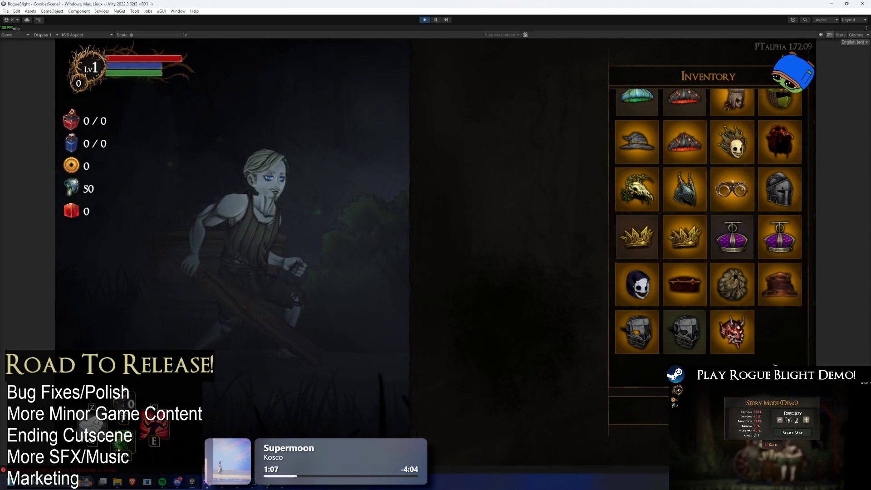
{"action": "left_click", "coordinate": [751, 343]}
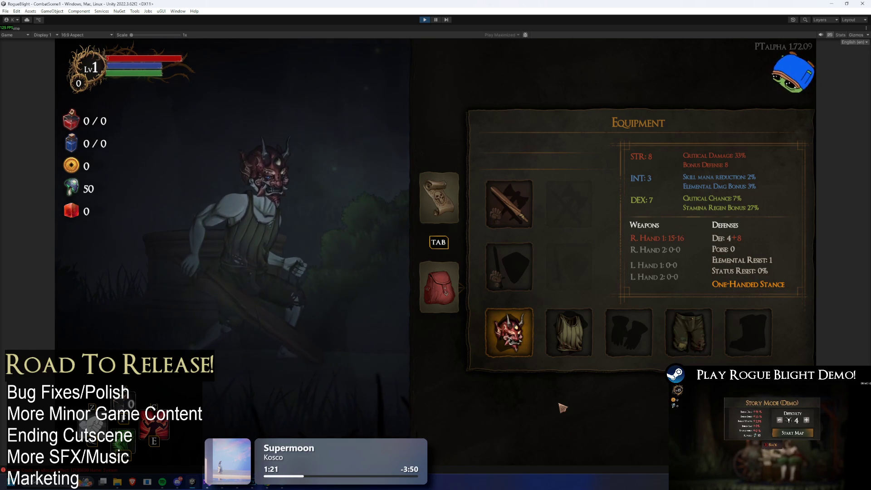
Pause the game and open Oni_Head_Icon in Photoshop from an 'on' Project search.
{"action": "key", "text": "alt+Tab"}
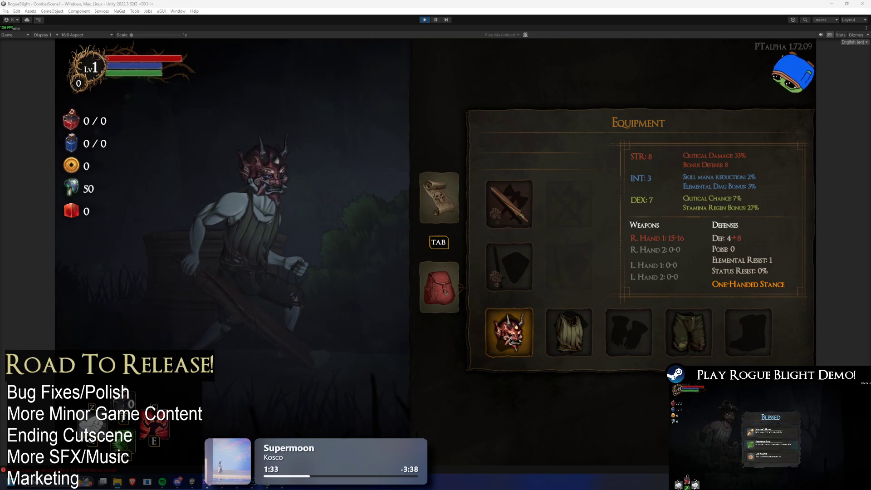
{"action": "key", "text": "ctrl+shift+p"}
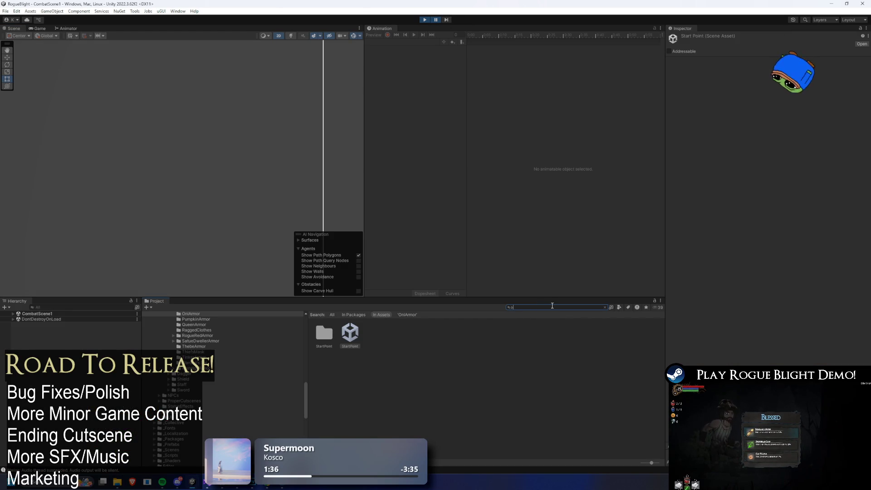
{"action": "type", "text": "on"}
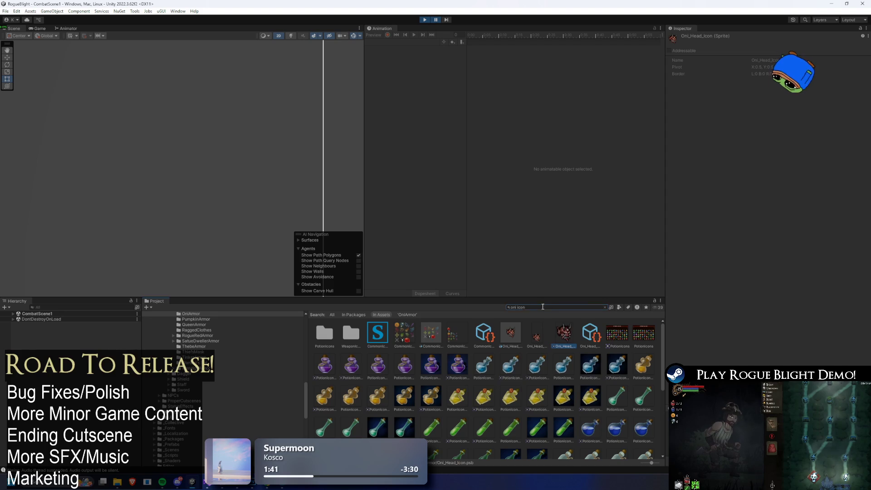
{"action": "double_click", "coordinate": [564, 333]}
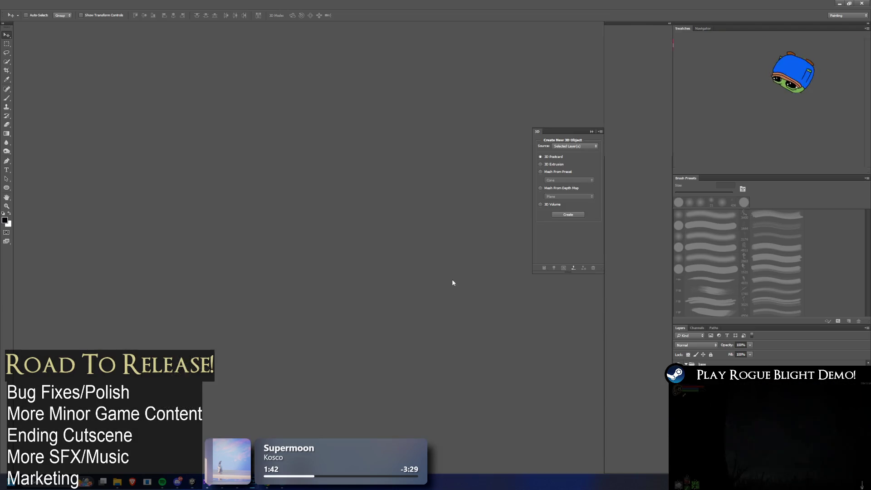
Enlarge the oni mask layer to about 128% and reposition it on the icon canvas.
{"action": "key", "text": "ctrl+plus"}
{"action": "key", "text": "ctrl+t"}
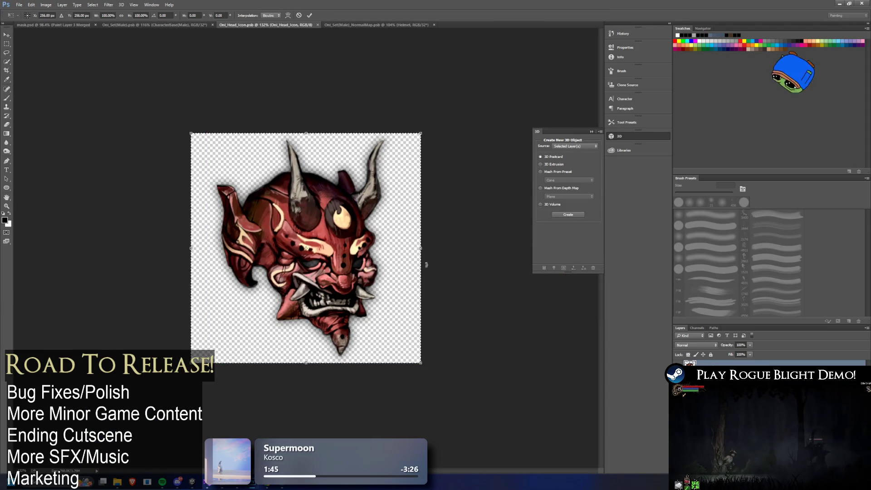
{"action": "mouse_move", "coordinate": [420, 363]}
{"action": "left_mouse_down"}
{"action": "mouse_move", "coordinate": [425, 354]}
{"action": "mouse_move", "coordinate": [460, 393]}
{"action": "left_mouse_up"}
{"action": "mouse_move", "coordinate": [390, 317]}
{"action": "left_mouse_down"}
{"action": "mouse_move", "coordinate": [399, 311]}
{"action": "mouse_move", "coordinate": [396, 324]}
{"action": "left_mouse_up"}
{"action": "left_click_drag", "start_coordinate": [455, 114], "coordinate": [466, 106]}
{"action": "mouse_move", "coordinate": [382, 162]}
{"action": "left_mouse_down"}
{"action": "mouse_move", "coordinate": [391, 162]}
{"action": "mouse_move", "coordinate": [391, 150]}
{"action": "left_mouse_up"}
{"action": "left_click_drag", "start_coordinate": [471, 395], "coordinate": [461, 361]}
{"action": "left_click_drag", "start_coordinate": [388, 309], "coordinate": [389, 306]}
{"action": "key", "text": "Return"}
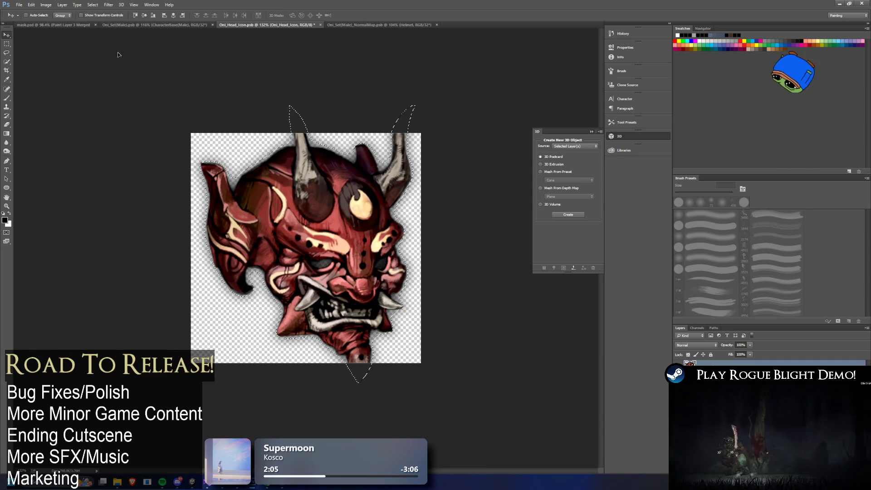
Erase the strip below the chin with a 54 px eraser, then return to Unity.
{"action": "key", "text": "e"}
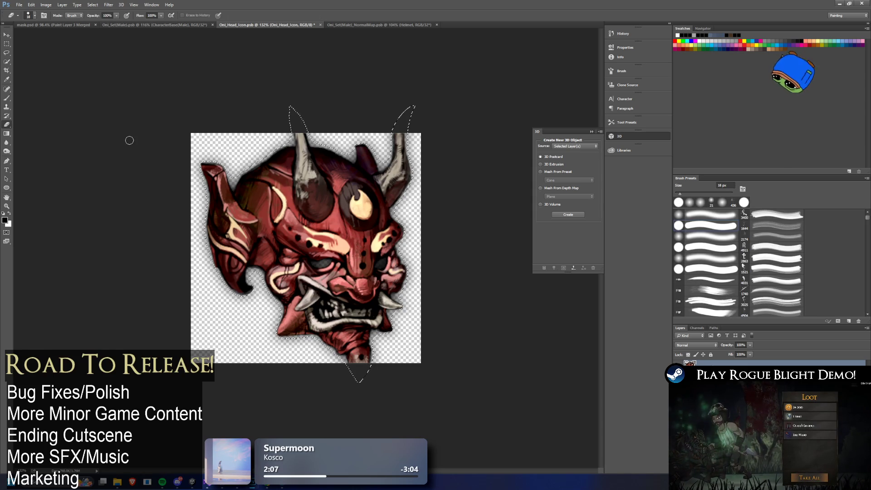
{"action": "left_click", "coordinate": [8, 54]}
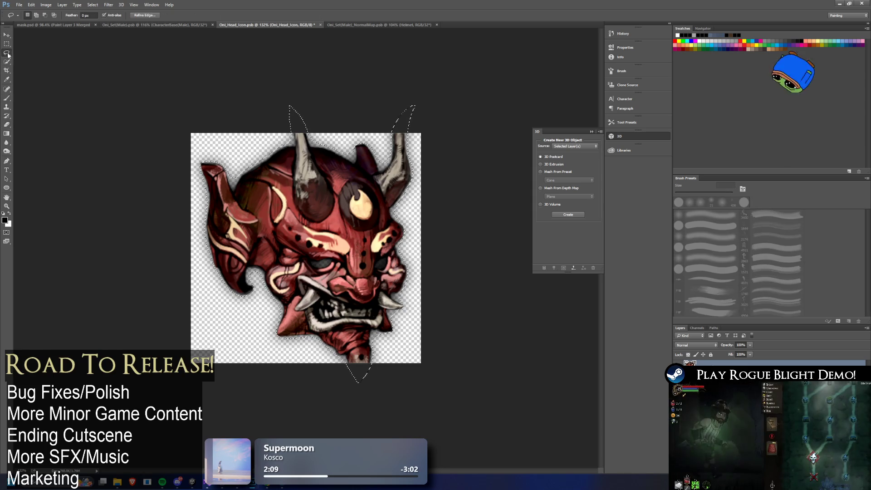
{"action": "left_click", "coordinate": [6, 124]}
{"action": "left_click", "coordinate": [31, 15]}
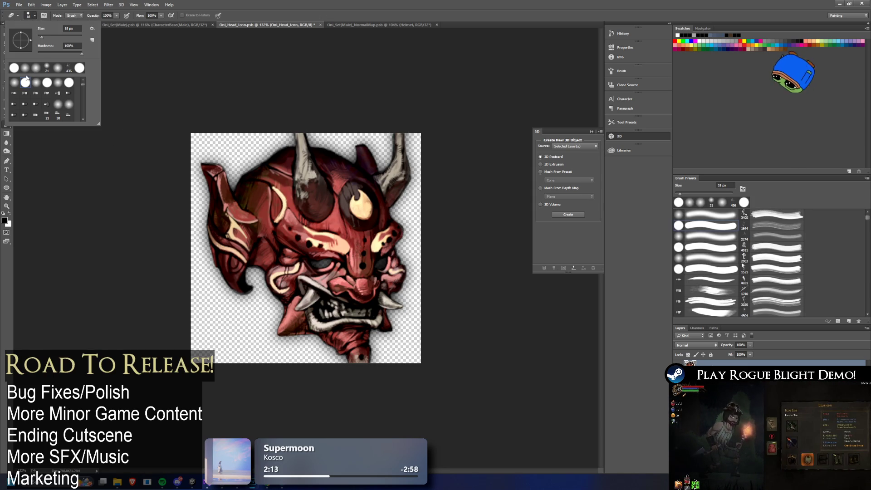
{"action": "left_click_drag", "start_coordinate": [42, 36], "coordinate": [50, 36]}
{"action": "left_click", "coordinate": [338, 117]}
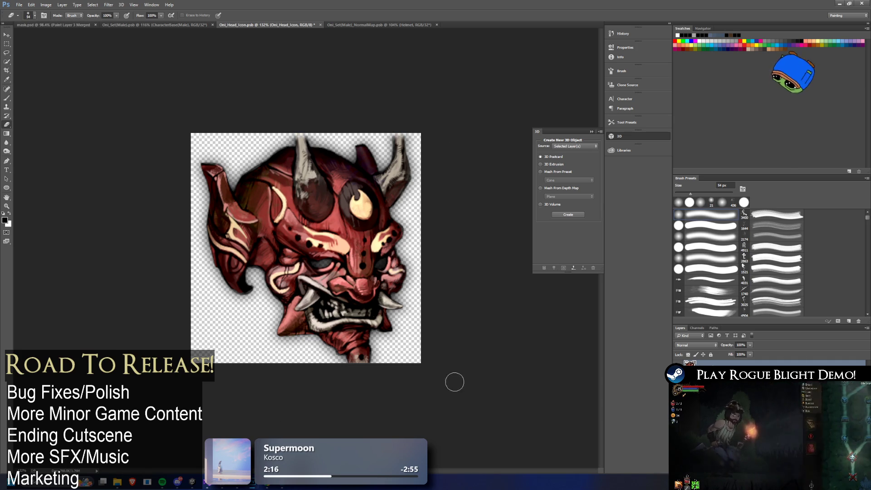
{"action": "left_click_drag", "start_coordinate": [341, 361], "coordinate": [375, 378]}
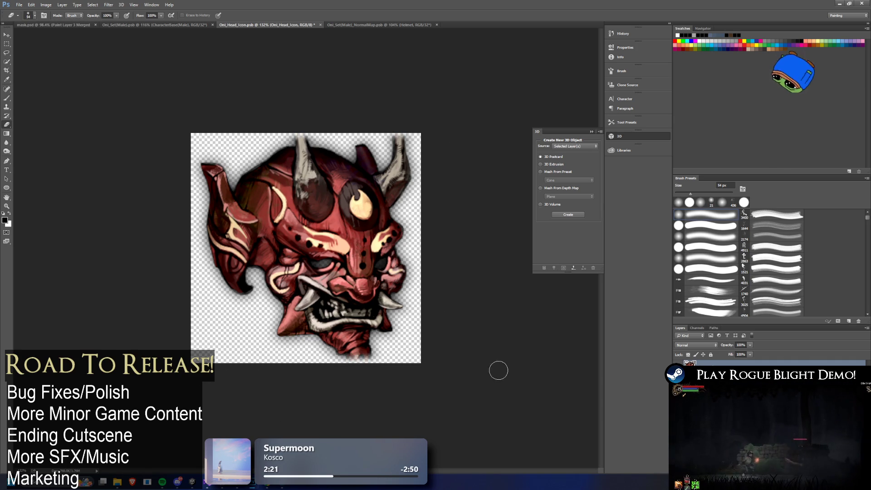
{"action": "scroll", "coordinate": [381, 241], "scroll_direction": "down", "scroll_amount": 2}
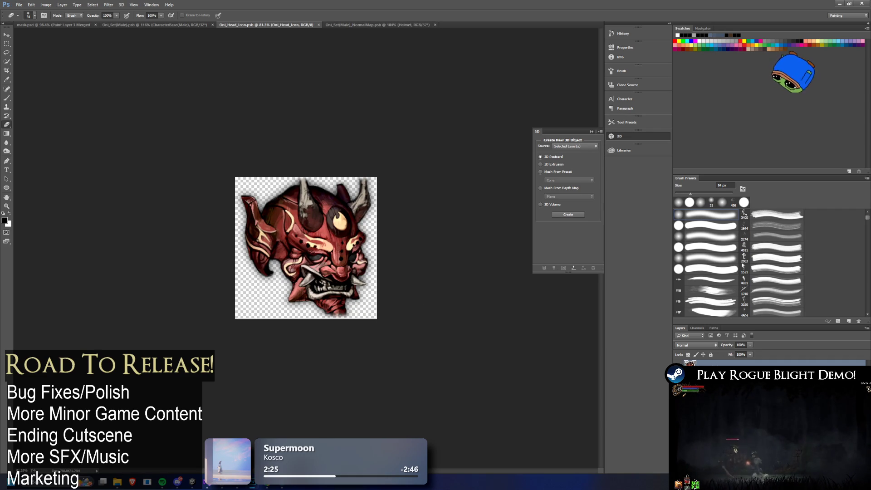
{"action": "key", "text": "alt+Tab"}
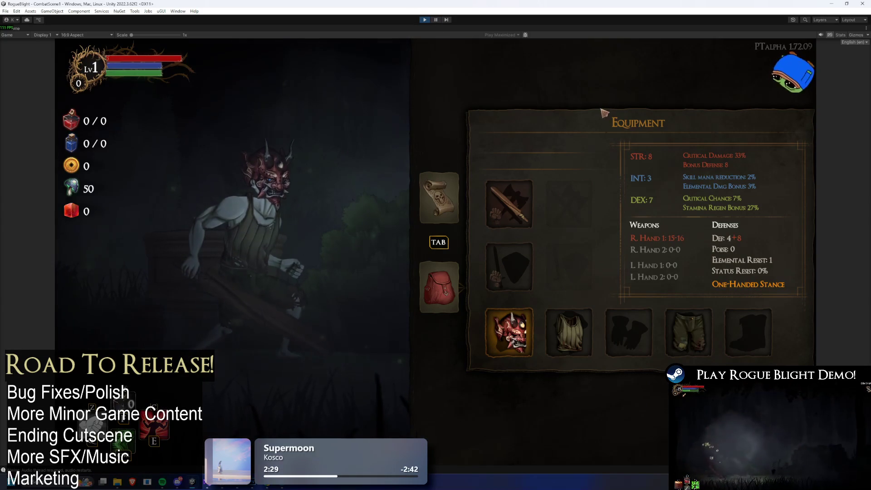
Stop play mode and extend the icon's sprite slice in the Sprite Editor to cover the whole mask, then apply.
{"action": "left_click", "coordinate": [436, 19]}
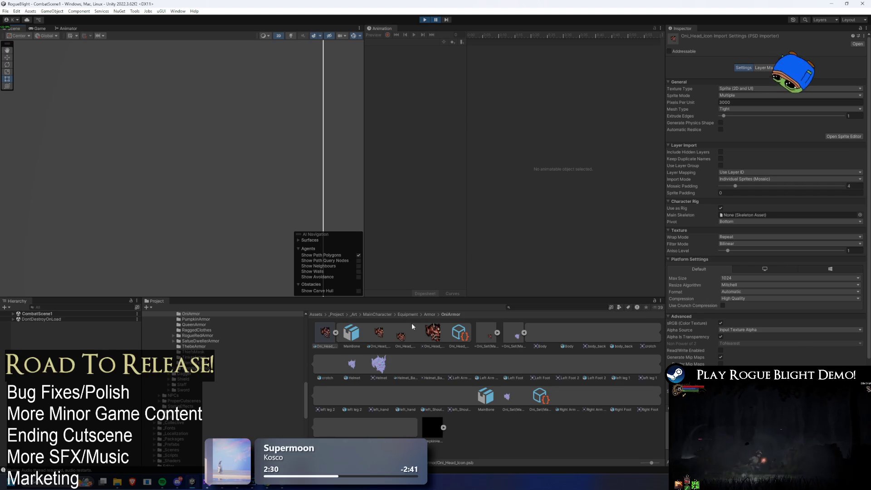
{"action": "left_click", "coordinate": [837, 136]}
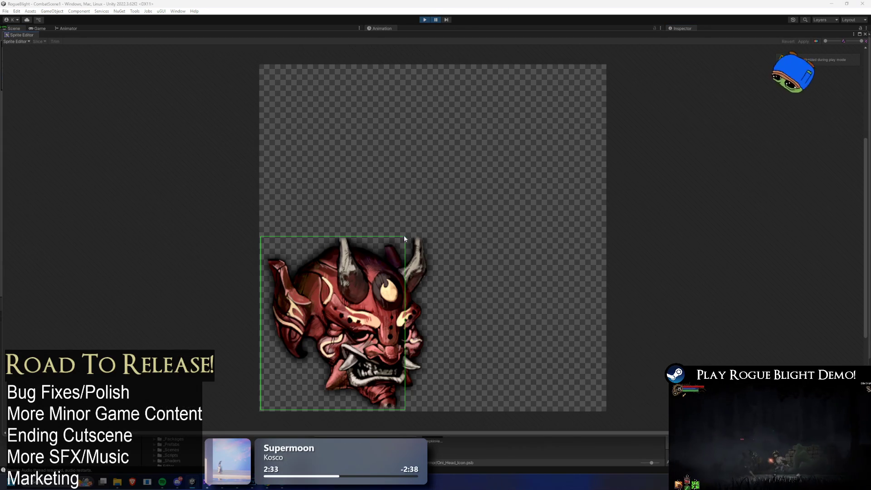
{"action": "left_click", "coordinate": [425, 20]}
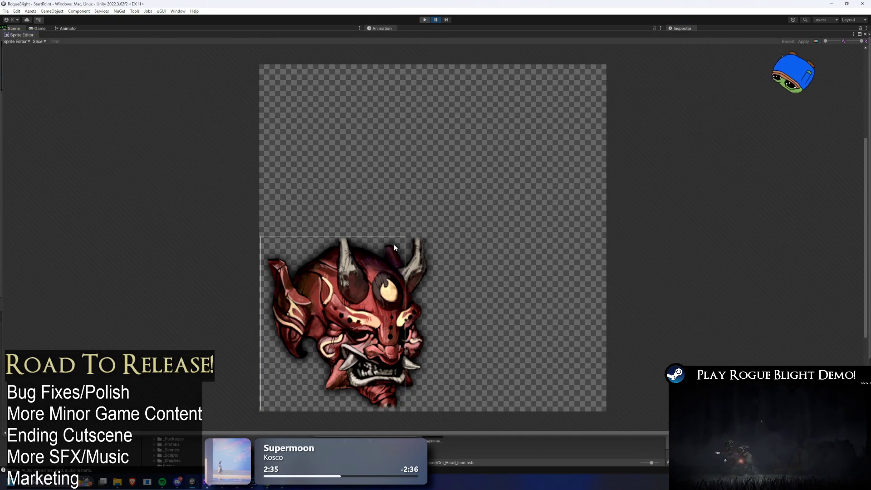
{"action": "left_click", "coordinate": [394, 244]}
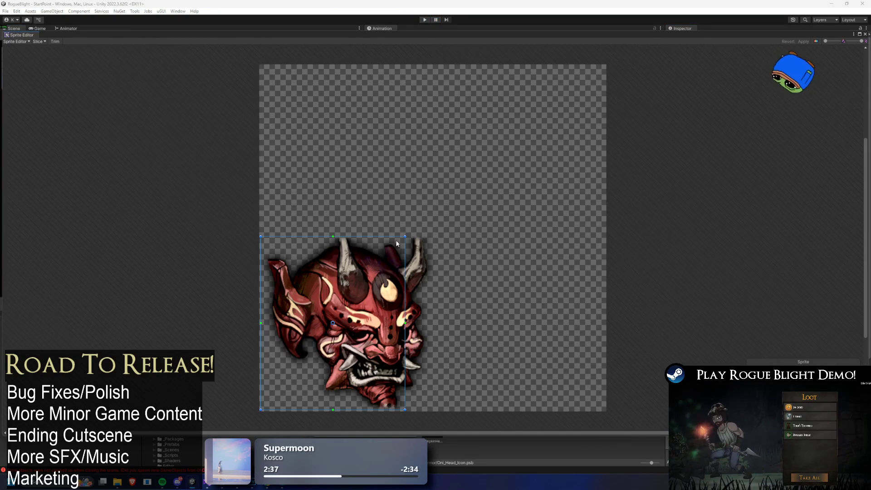
{"action": "mouse_move", "coordinate": [405, 236]}
{"action": "left_mouse_down"}
{"action": "mouse_move", "coordinate": [511, 204]}
{"action": "mouse_move", "coordinate": [434, 227]}
{"action": "left_mouse_up"}
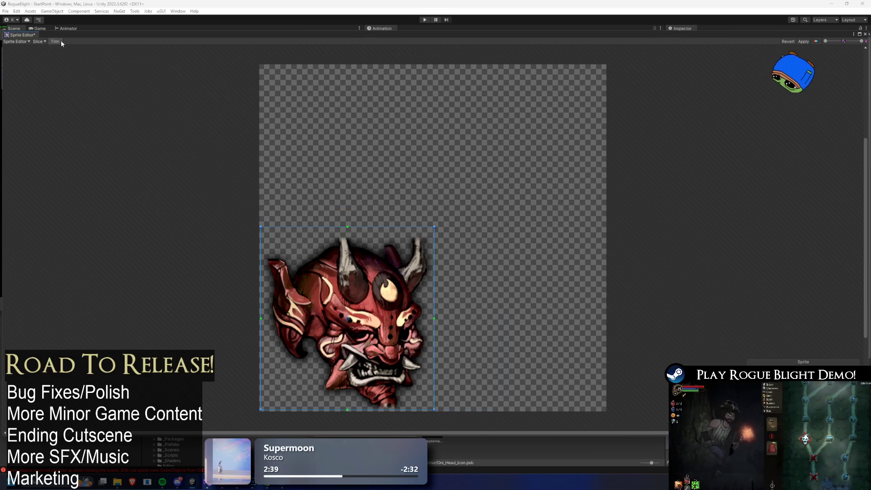
{"action": "left_click", "coordinate": [803, 42]}
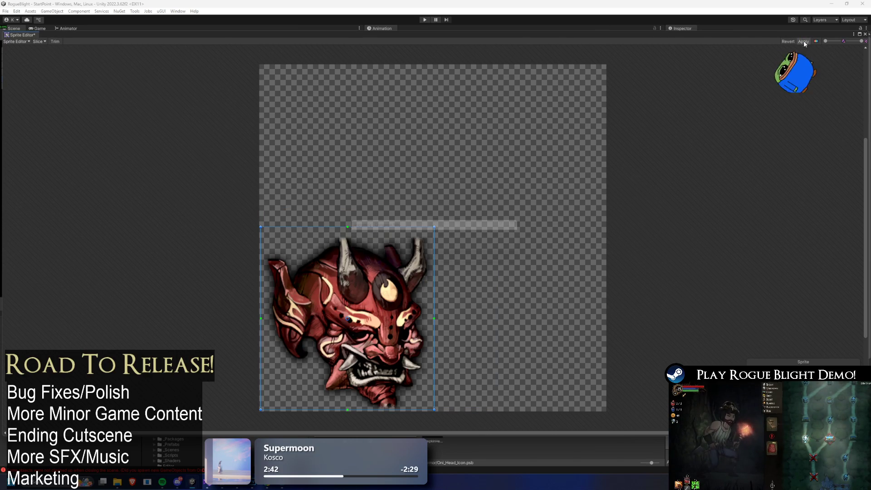
Lower the slice's top edge to trim the empty space, apply, close the Sprite Editor, and restart Play.
{"action": "left_click", "coordinate": [401, 227]}
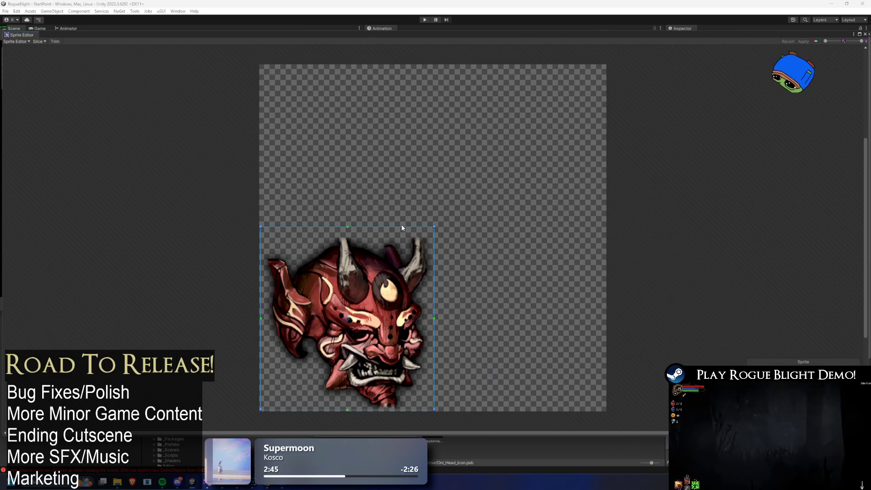
{"action": "left_click_drag", "start_coordinate": [401, 228], "coordinate": [402, 235]}
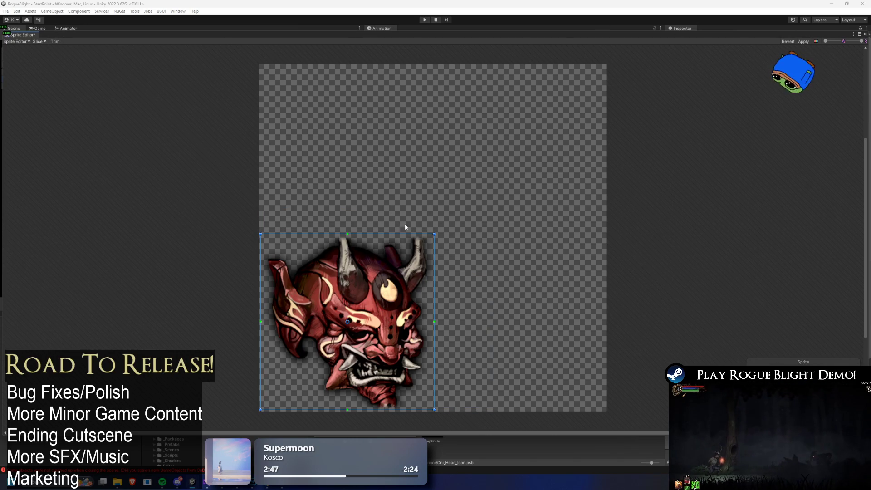
{"action": "left_click", "coordinate": [804, 42]}
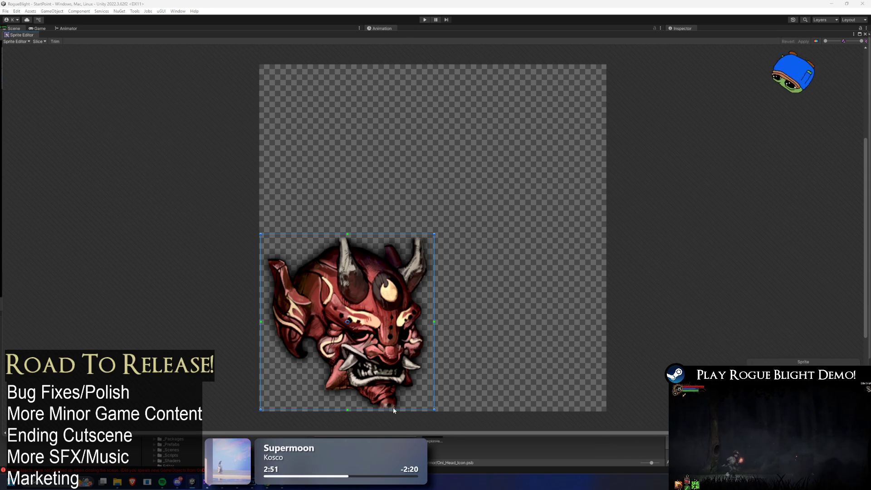
{"action": "left_click", "coordinate": [865, 34]}
{"action": "left_click", "coordinate": [424, 20]}
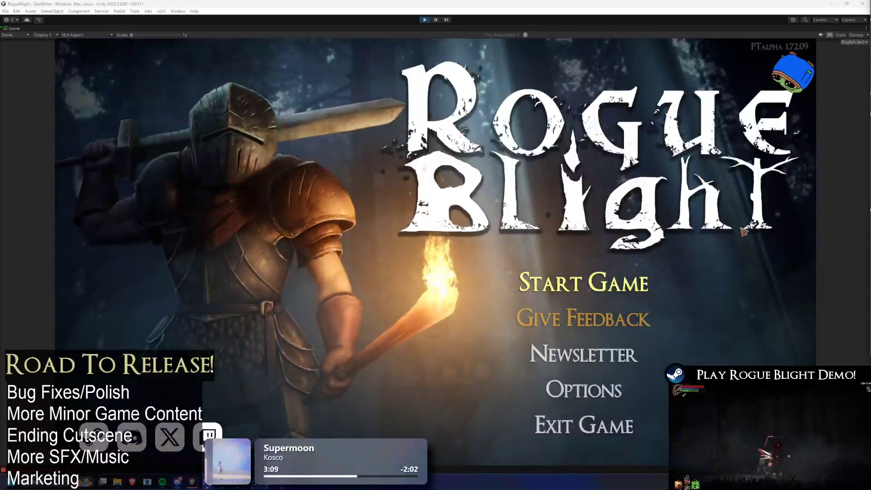
Start a game from the first save slot, open the equipment panel, and enable the F1 all-gear cheat.
{"action": "left_click", "coordinate": [584, 282]}
{"action": "left_click", "coordinate": [634, 244]}
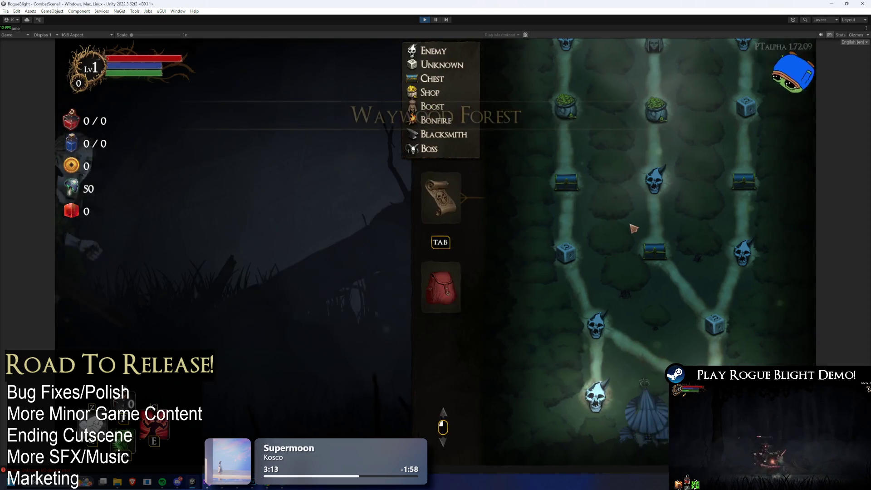
{"action": "key", "text": "Tab"}
{"action": "key", "text": "Tab"}
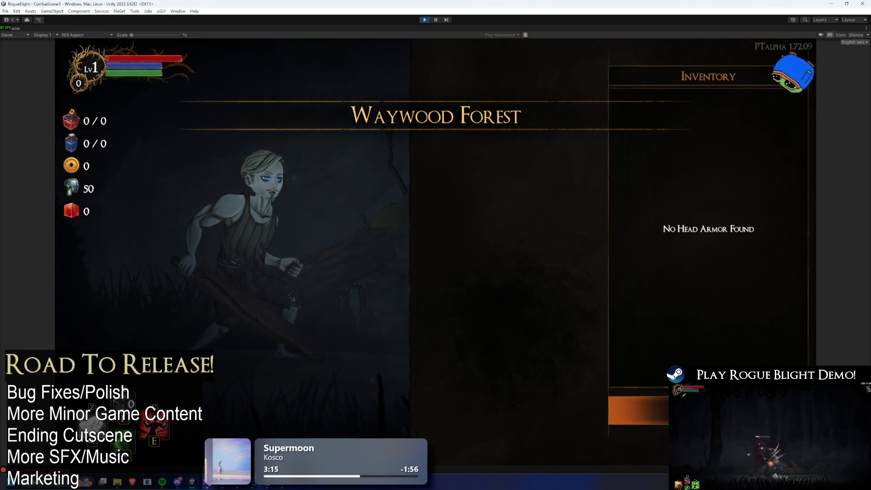
{"action": "key", "text": "Tab"}
{"action": "key", "text": "F1"}
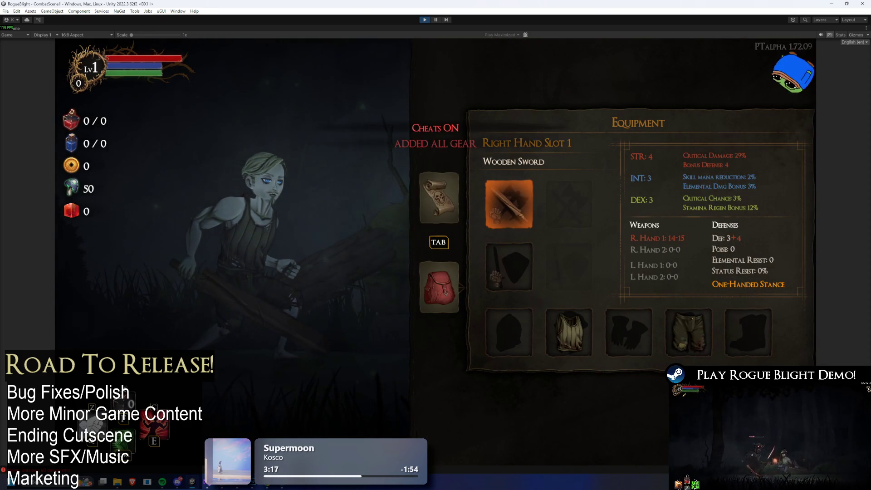
Equip the red oni mask in the head slot, then switch to Photoshop.
{"action": "left_click", "coordinate": [508, 331]}
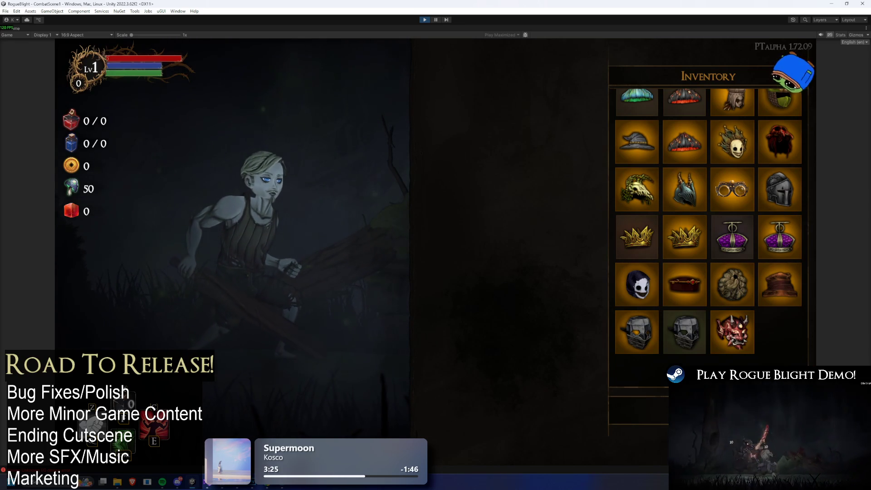
{"action": "left_click", "coordinate": [732, 331]}
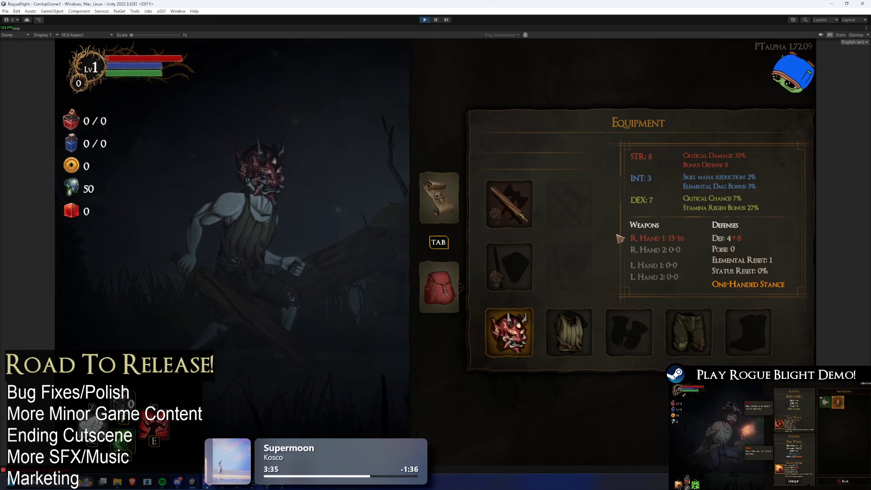
{"action": "key", "text": "Down"}
{"action": "key", "text": "Right"}
{"action": "key", "text": "Right"}
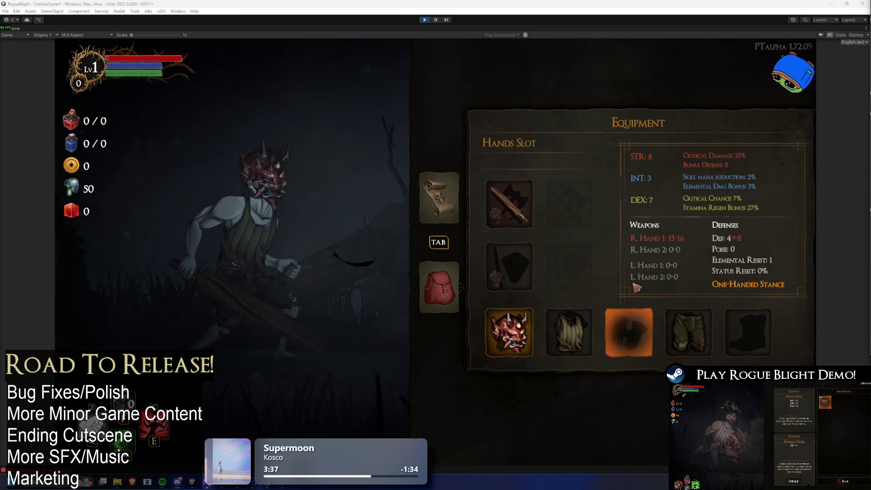
{"action": "key", "text": "alt+Tab"}
{"action": "left_click", "coordinate": [456, 175]}
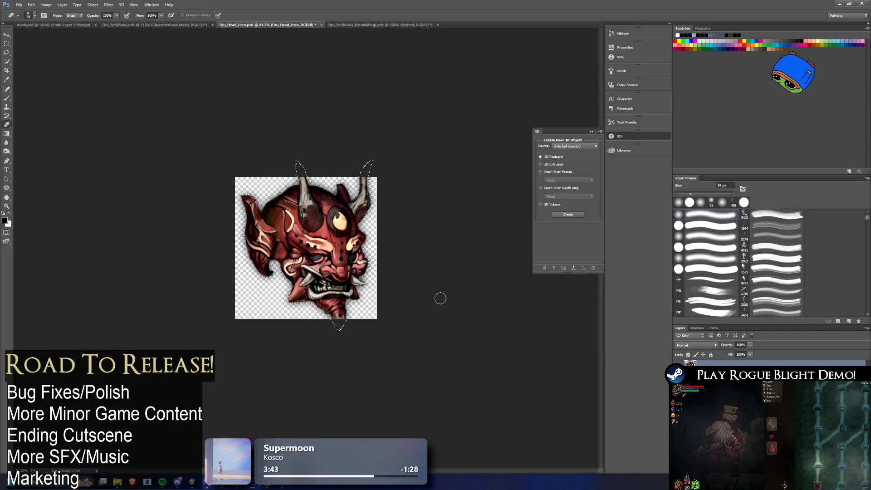
Move the oni mask layer slightly down within the icon canvas and commit the transform.
{"action": "key", "text": "ctrl+t"}
{"action": "left_click_drag", "start_coordinate": [337, 239], "coordinate": [337, 236]}
{"action": "key", "text": "Return"}
Switch back to the Eraser tool (84 px), then return to the running game in Unity.
{"action": "key", "text": "e"}
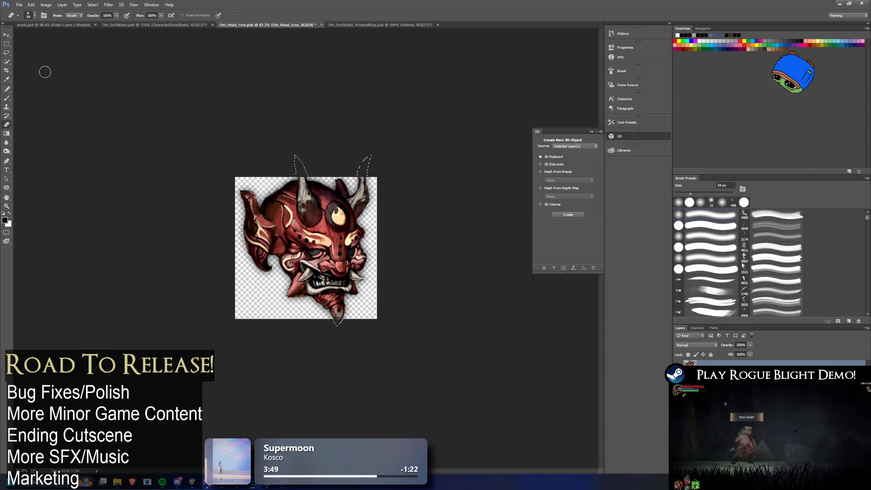
{"action": "left_click", "coordinate": [11, 53]}
{"action": "left_click", "coordinate": [421, 338]}
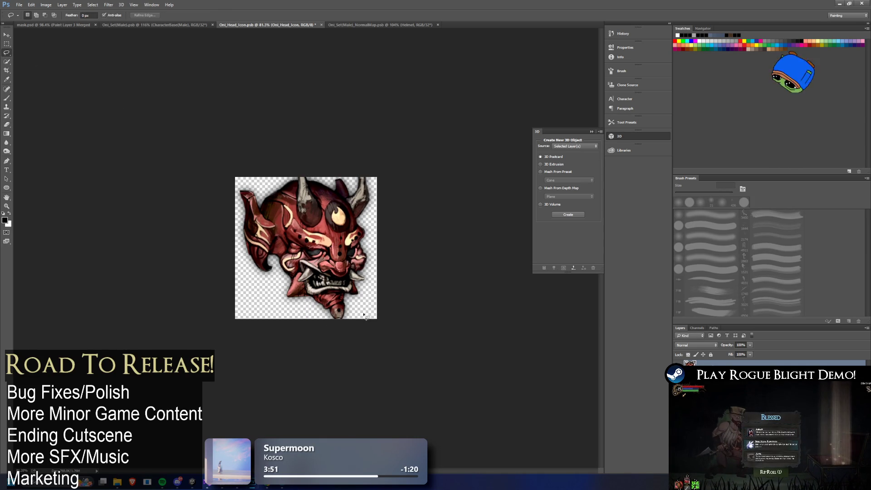
{"action": "left_click", "coordinate": [8, 124]}
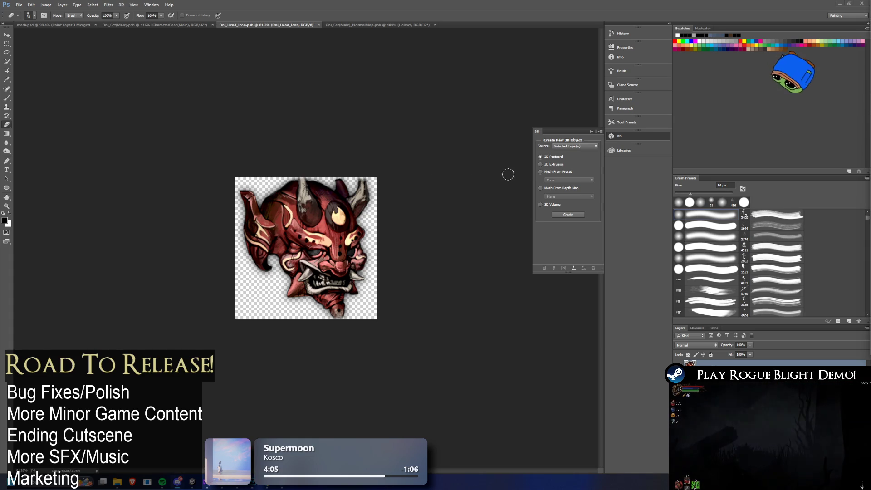
{"action": "key", "text": "alt+Tab"}
{"action": "key", "text": "alt+Tab"}
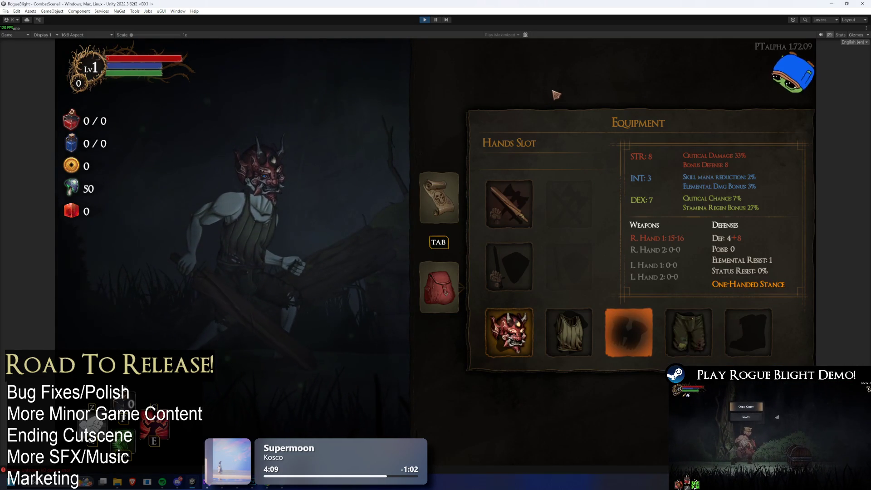
{"action": "left_click", "coordinate": [527, 348]}
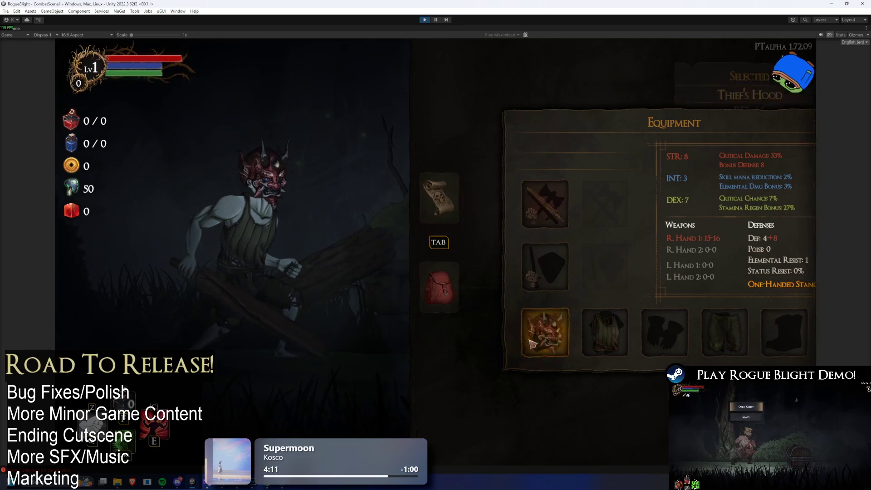
{"action": "left_click", "coordinate": [537, 407]}
{"action": "left_click", "coordinate": [509, 326]}
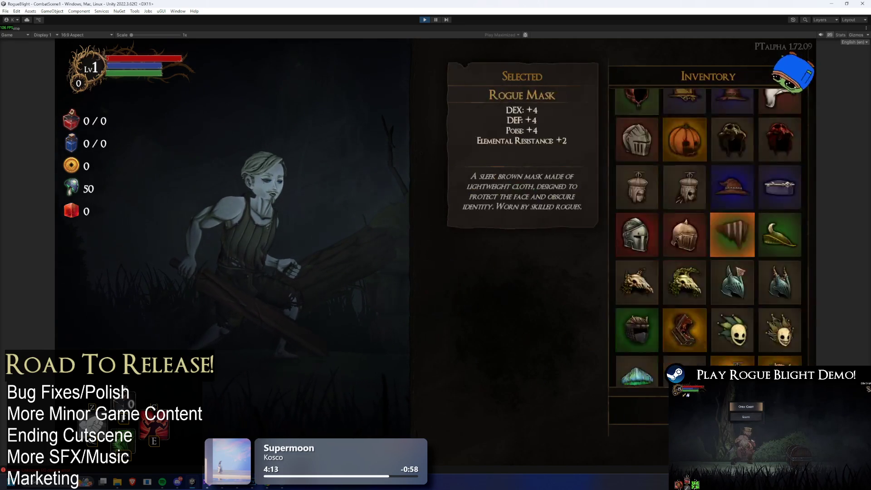
{"action": "key", "text": "Down"}
{"action": "key", "text": "Down"}
{"action": "key", "text": "Down"}
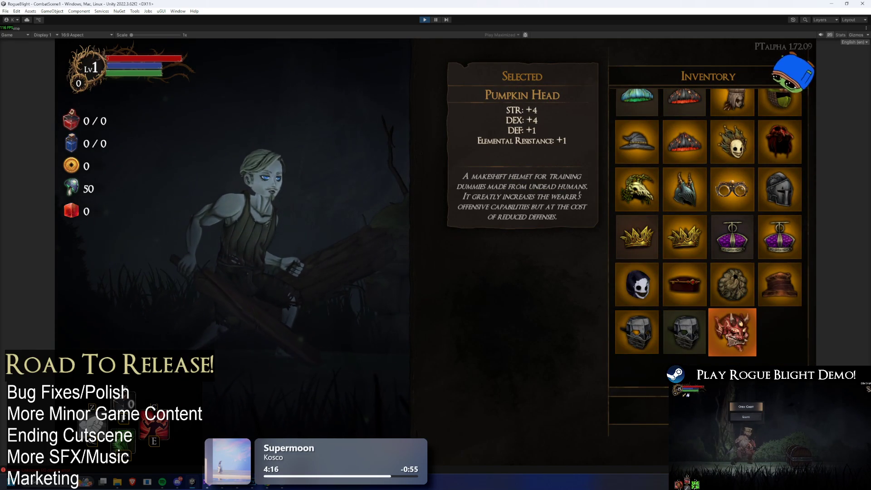
{"action": "left_click", "coordinate": [733, 332]}
{"action": "left_click", "coordinate": [510, 334]}
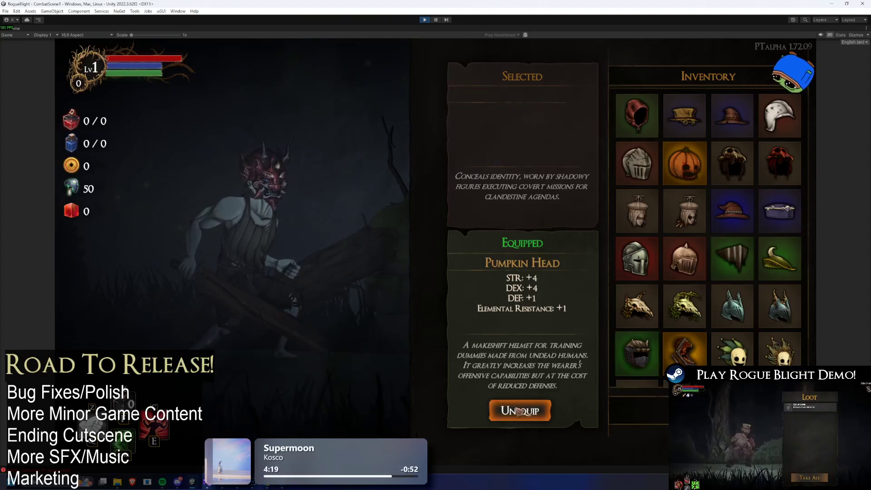
{"action": "left_click", "coordinate": [517, 411]}
{"action": "left_click", "coordinate": [510, 331]}
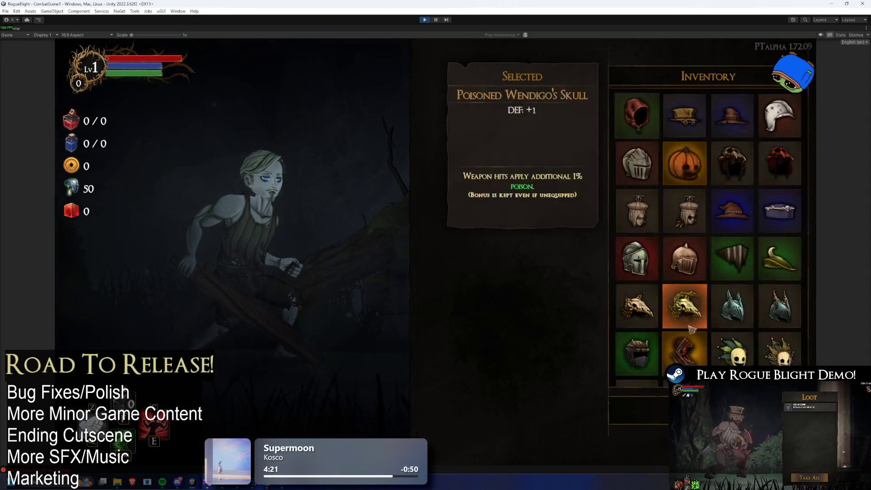
{"action": "scroll", "coordinate": [692, 330], "scroll_direction": "down", "scroll_amount": 5}
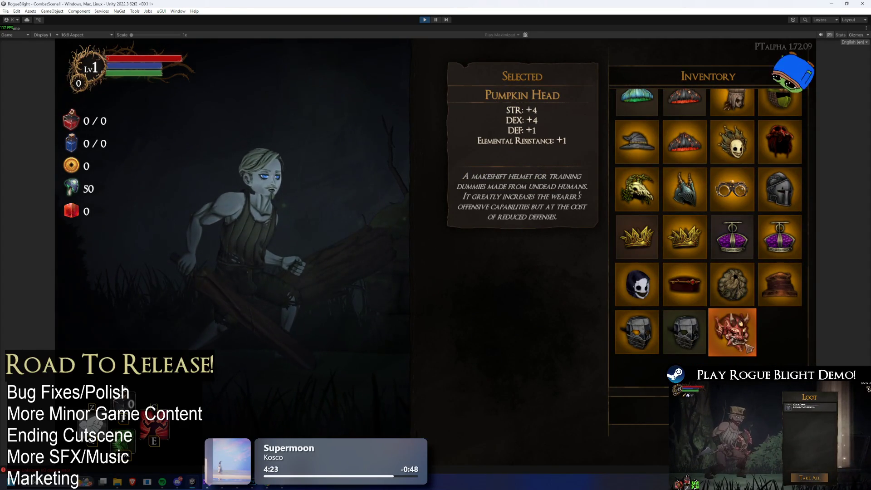
{"action": "left_click", "coordinate": [748, 348]}
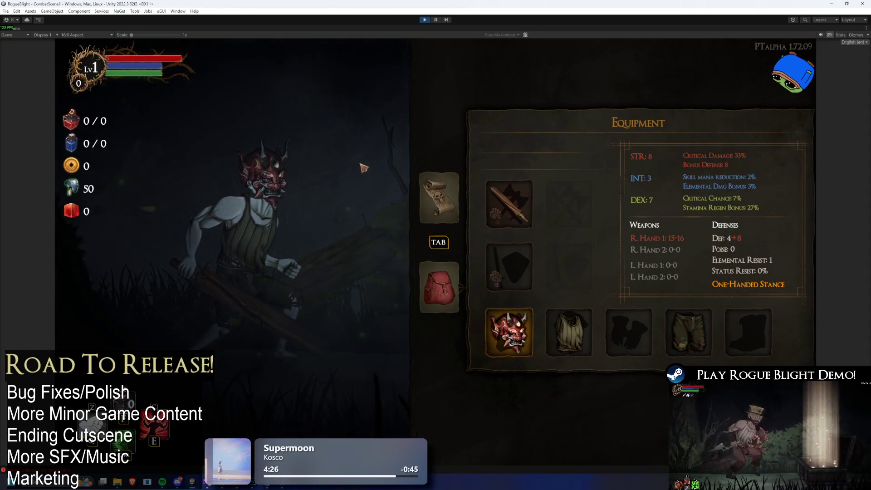
{"action": "key", "text": "Right"}
{"action": "key", "text": "Right"}
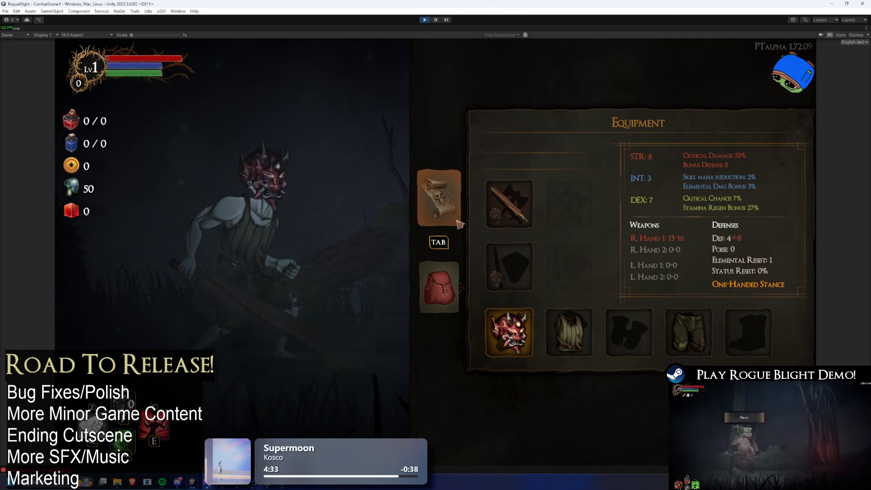
{"action": "left_click", "coordinate": [508, 334]}
{"action": "left_click", "coordinate": [503, 410]}
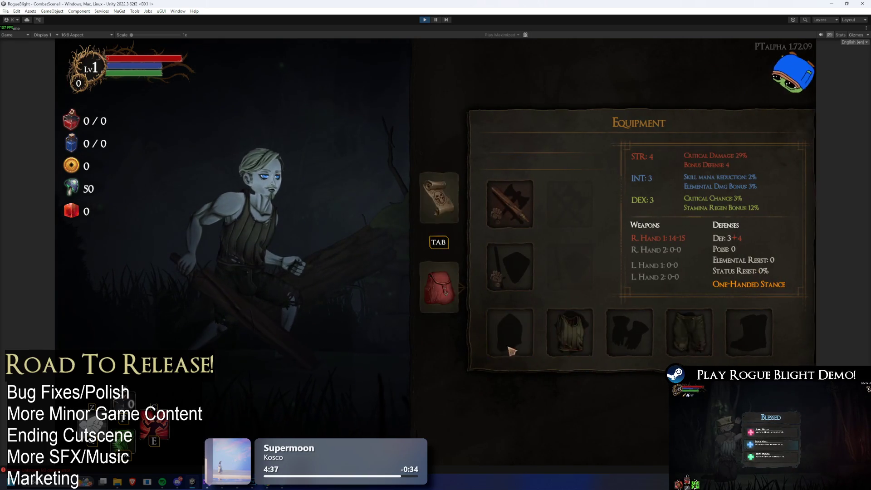
{"action": "left_click", "coordinate": [498, 336]}
{"action": "left_click", "coordinate": [733, 332]}
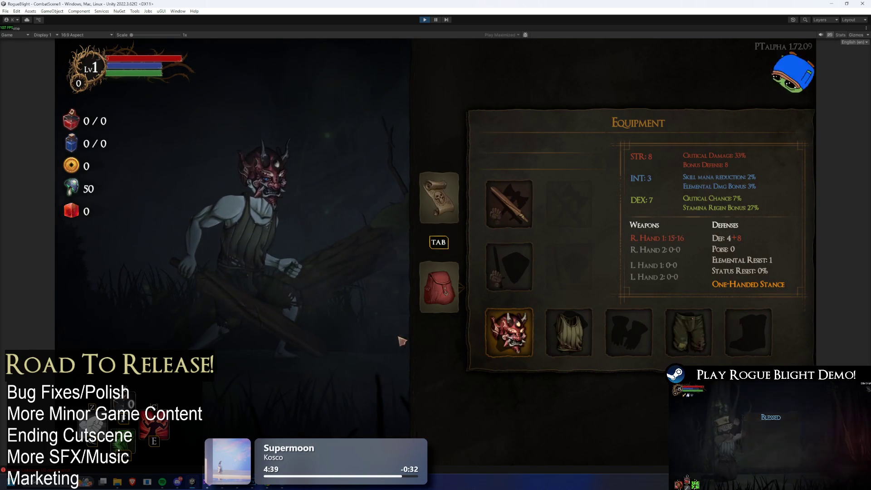
{"action": "key", "text": "super"}
{"action": "type", "text": "s"}
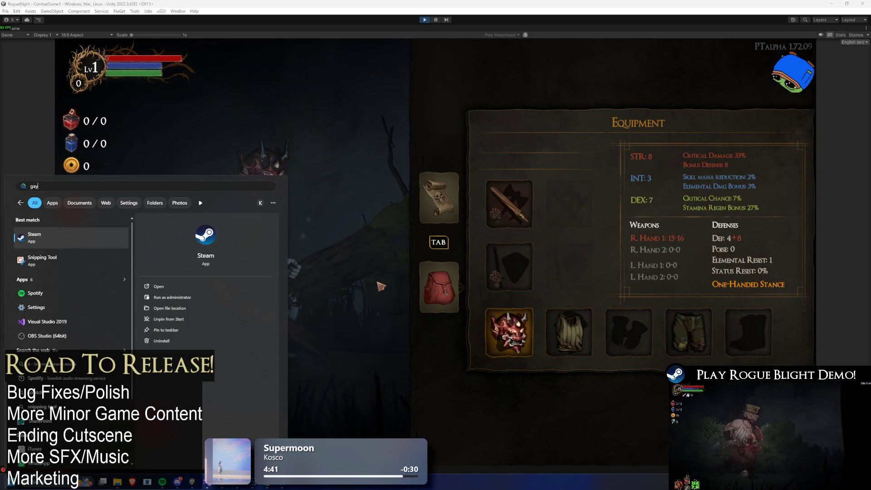
Launch Gyazo Video from a 'goo' search and mark the character and equipment area as the recording region.
{"action": "key", "text": "BackSpace"}
{"action": "type", "text": "goo"}
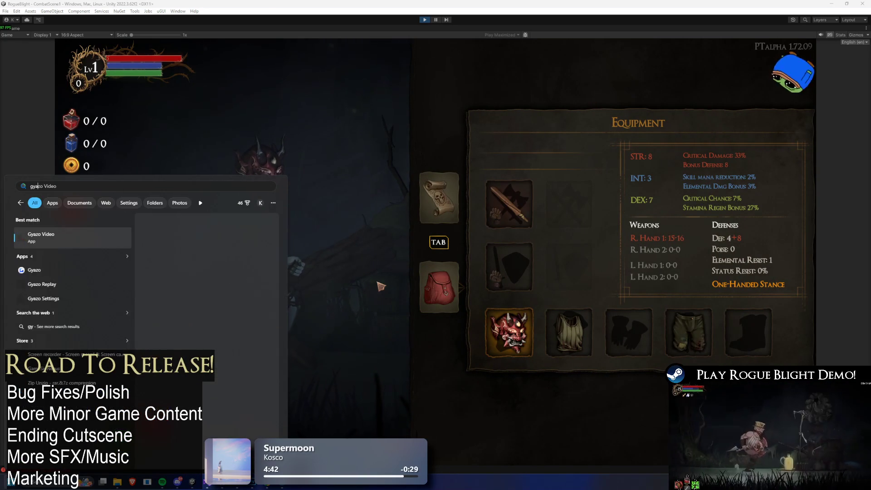
{"action": "left_click", "coordinate": [177, 109]}
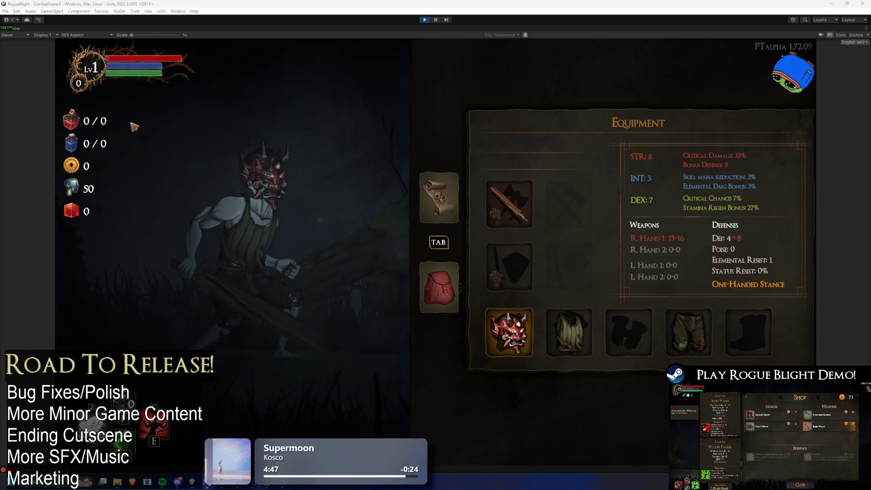
{"action": "key", "text": "super+shift+s"}
{"action": "mouse_move", "coordinate": [139, 109]}
{"action": "left_mouse_down"}
{"action": "mouse_move", "coordinate": [497, 367]}
{"action": "mouse_move", "coordinate": [548, 387]}
{"action": "mouse_move", "coordinate": [545, 398]}
{"action": "left_mouse_up"}
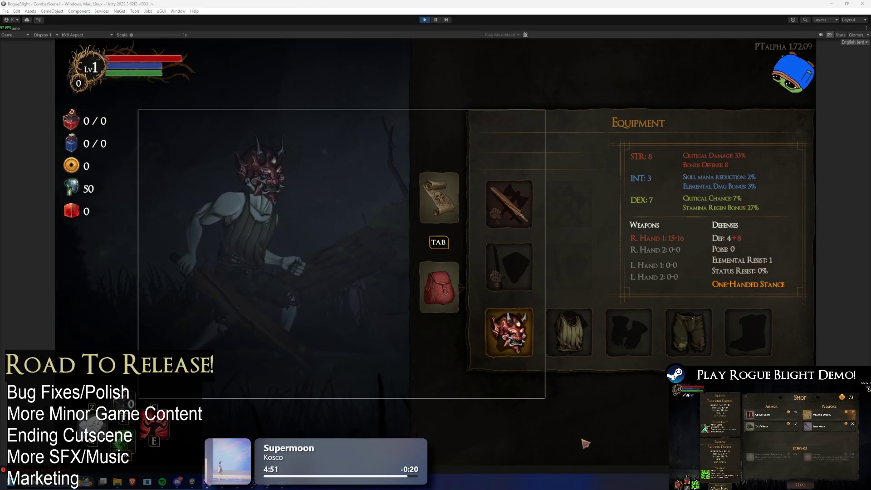
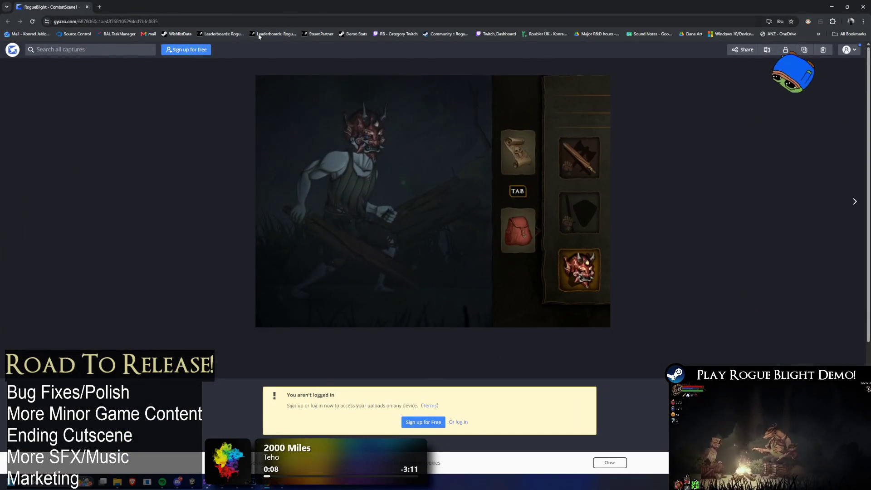
Load the equipment-screen capture as a direct i.gyazo.com .mp4 video file.
{"action": "left_click", "coordinate": [264, 21]}
{"action": "key", "text": "Home"}
{"action": "type", "text": "i."}
{"action": "key", "text": "End"}
{"action": "type", "text": ".mp4"}
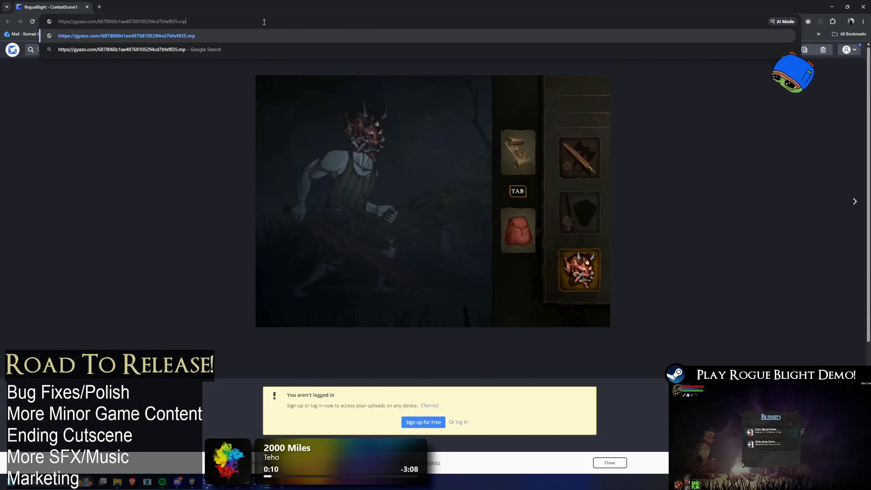
{"action": "key", "text": "Return"}
Copy the video's direct link and return to the running Unity game.
{"action": "left_click", "coordinate": [264, 21]}
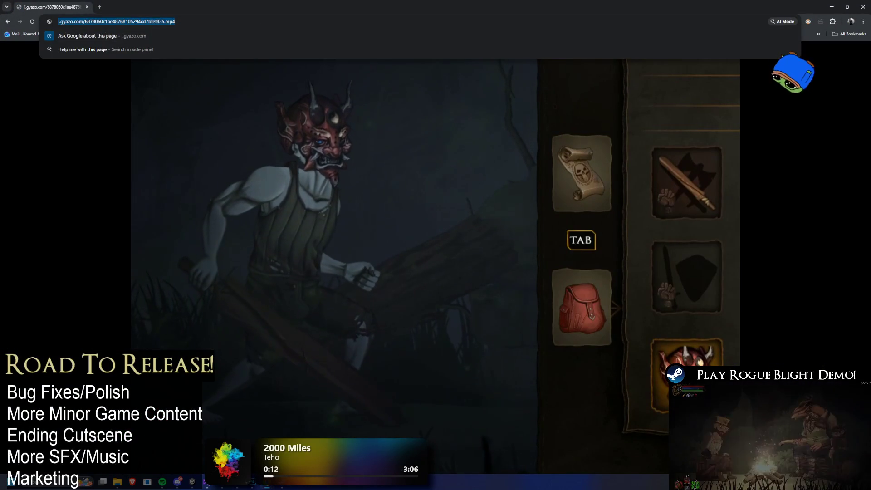
{"action": "key", "text": "alt+Tab"}
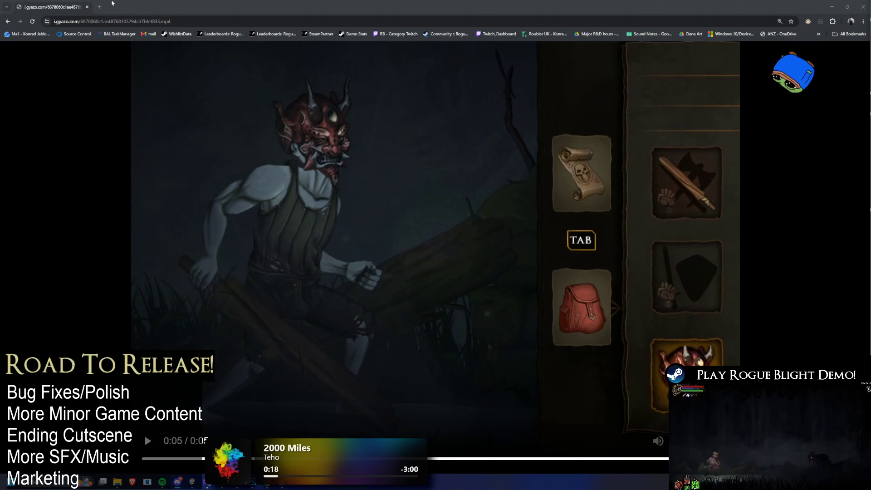
{"action": "left_click", "coordinate": [87, 7]}
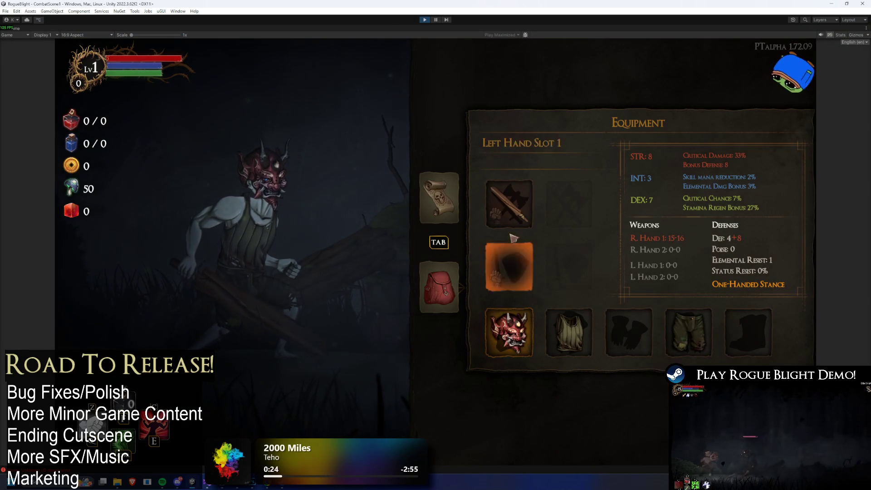
Compare Thief's Hood, Warden's Helmet and Rogue Mask stats against the equipped Pumpkin Head.
{"action": "left_click", "coordinate": [522, 335]}
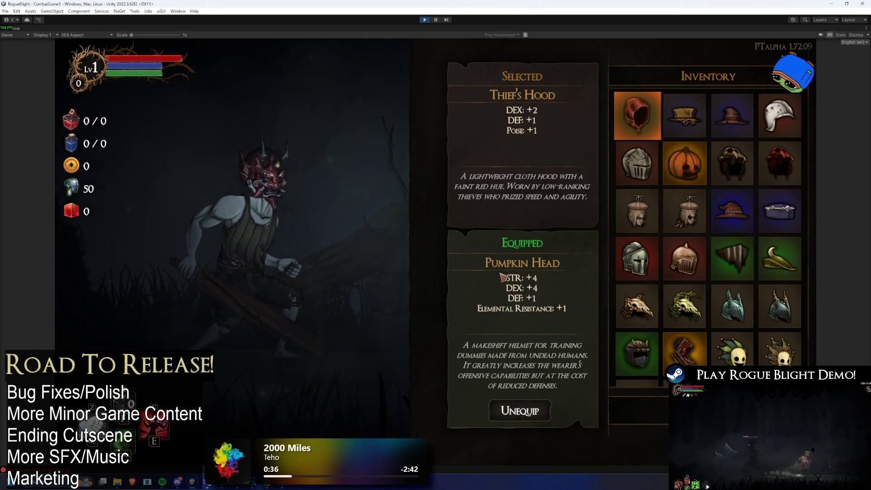
{"action": "left_click", "coordinate": [619, 260]}
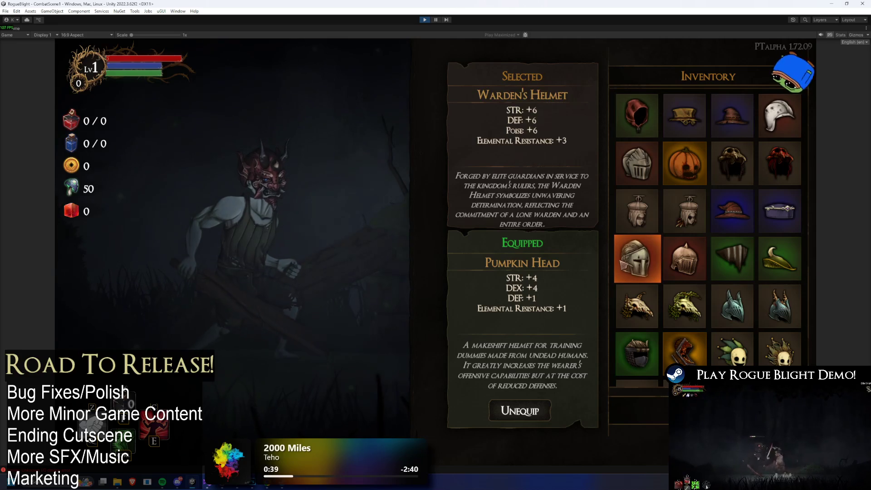
{"action": "key", "text": "Right"}
{"action": "key", "text": "Right"}
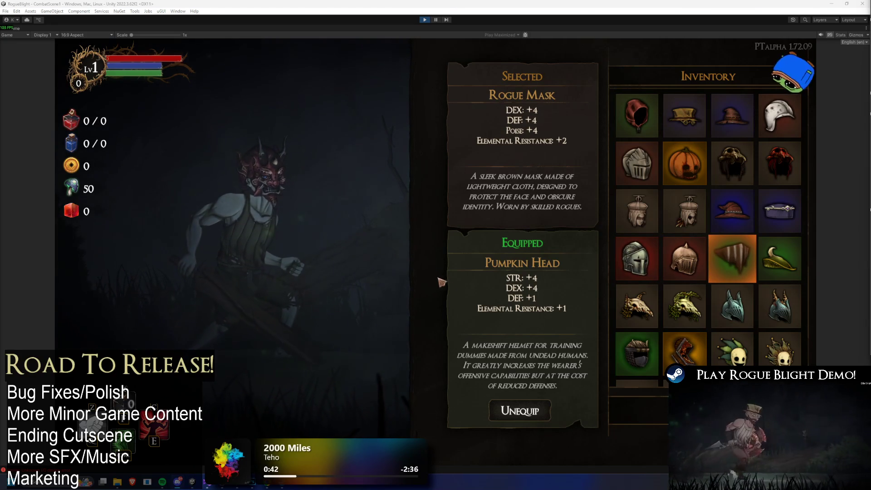
{"action": "left_click", "coordinate": [477, 255]}
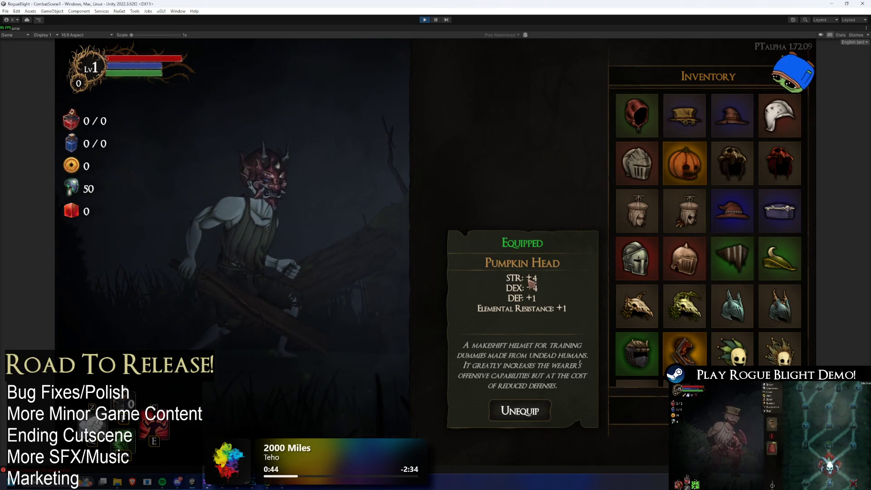
{"action": "key", "text": "Escape"}
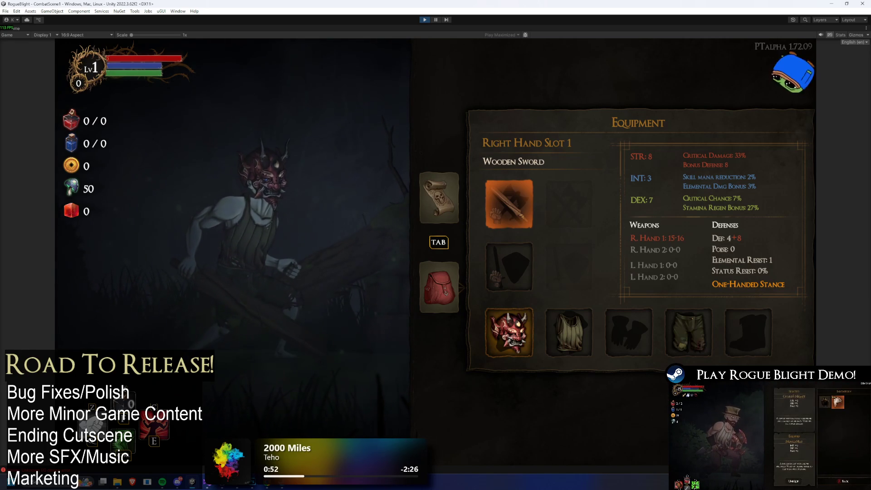
Cycle through the equipment slots, then check the head slot, keeping Pumpkin Head equipped.
{"action": "key", "text": "Down"}
{"action": "key", "text": "Down"}
{"action": "key", "text": "Up"}
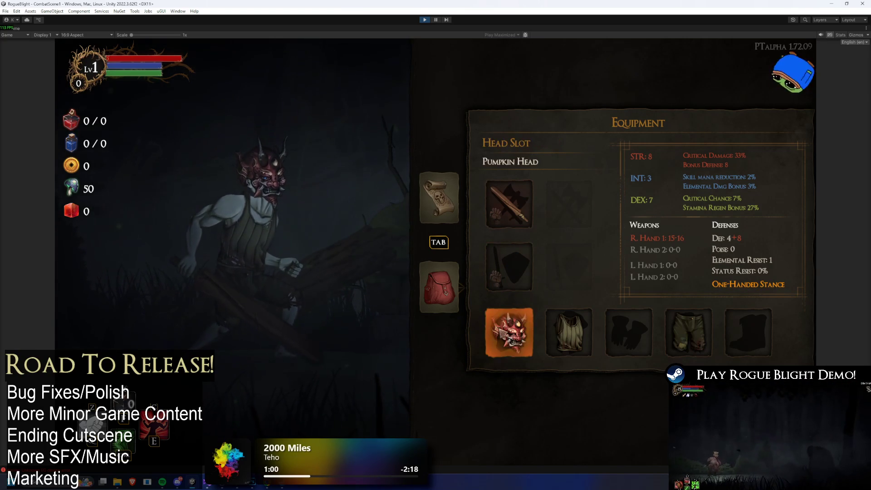
{"action": "left_click", "coordinate": [508, 331]}
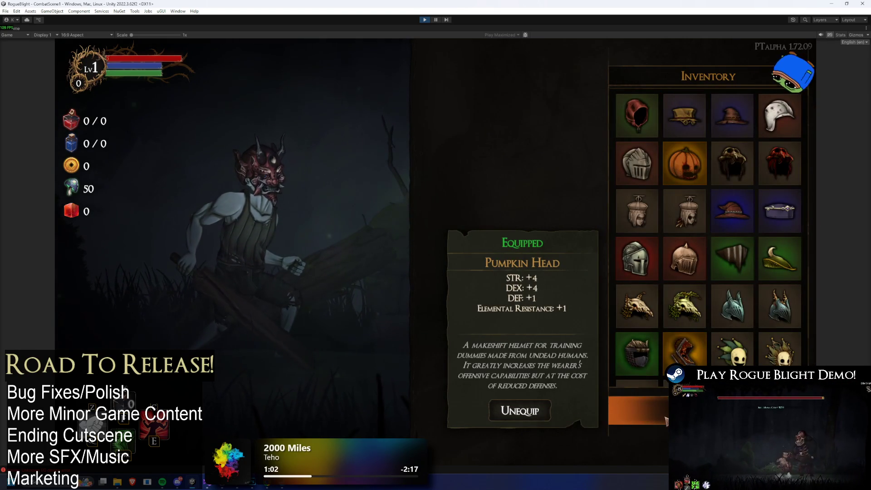
{"action": "key", "text": "Escape"}
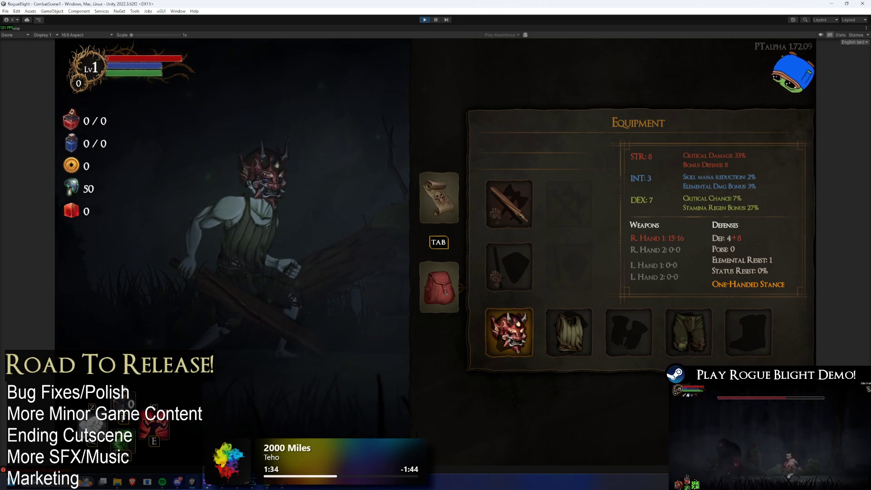
{"action": "left_click", "coordinate": [440, 287]}
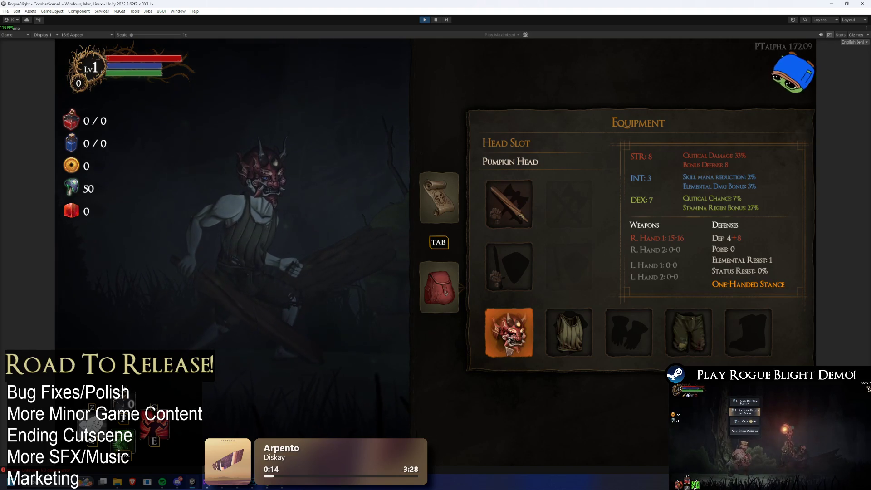
{"action": "key", "text": "Up"}
{"action": "key", "text": "Up"}
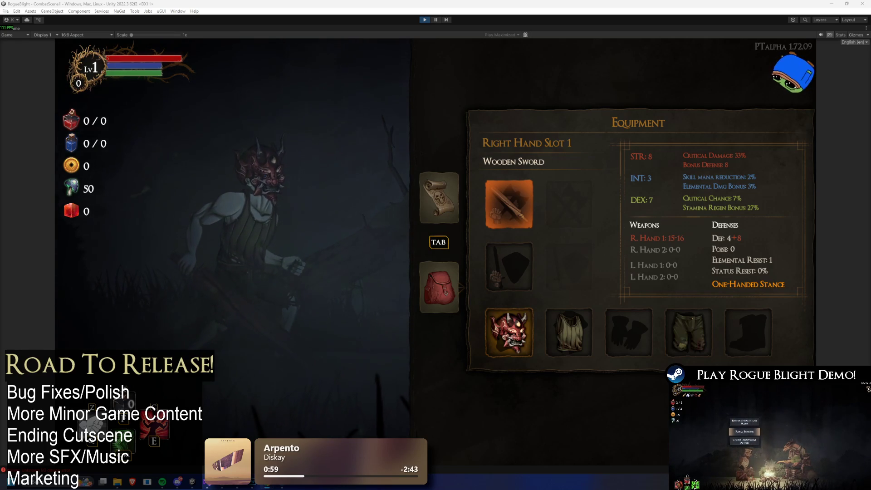
{"action": "left_click", "coordinate": [161, 251]}
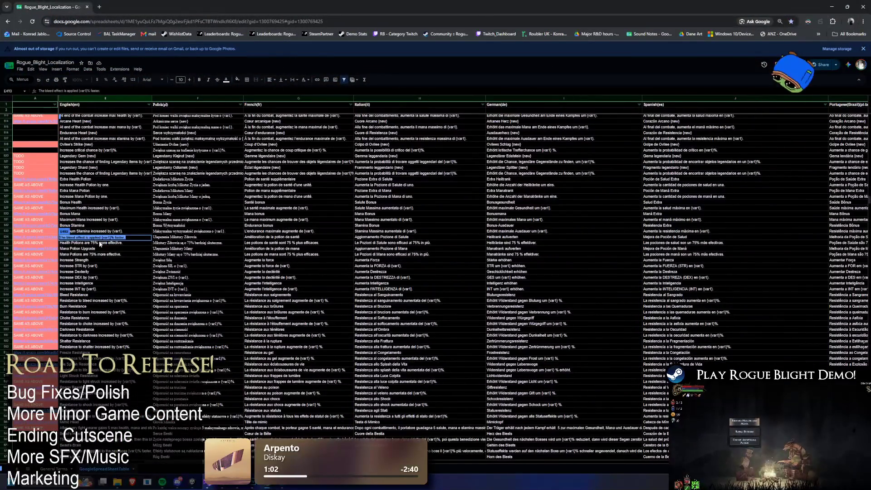
Finish the current translation cell and scroll down through the Rogue_Blight_Localization translation rows.
{"action": "left_click", "coordinate": [183, 205]}
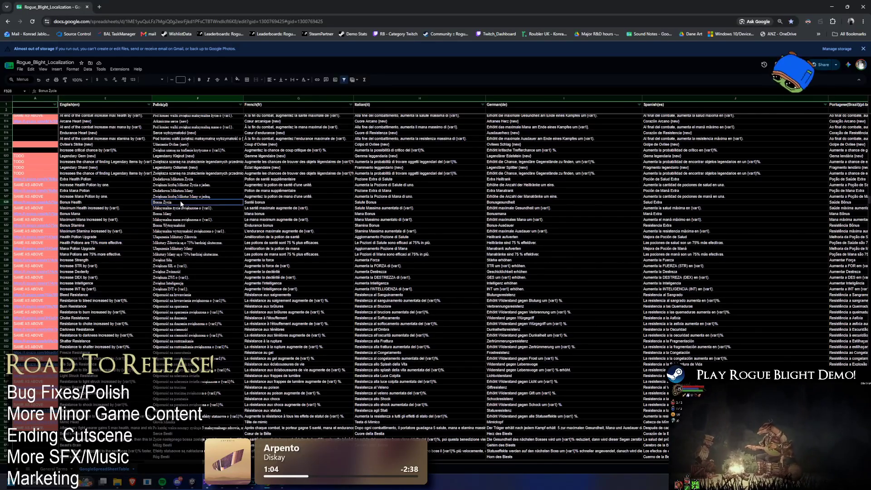
{"action": "scroll", "coordinate": [180, 204], "scroll_direction": "down", "scroll_amount": 6}
{"action": "scroll", "coordinate": [172, 203], "scroll_direction": "down", "scroll_amount": 3}
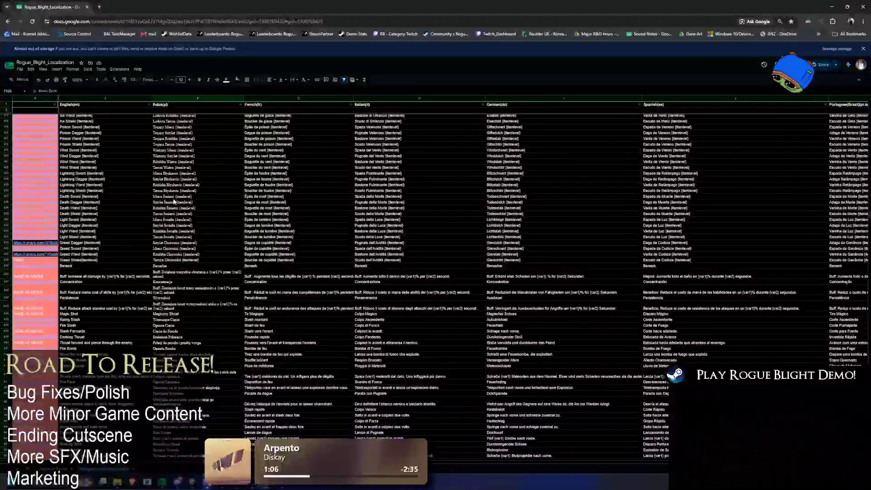
{"action": "scroll", "coordinate": [169, 216], "scroll_direction": "down", "scroll_amount": 4}
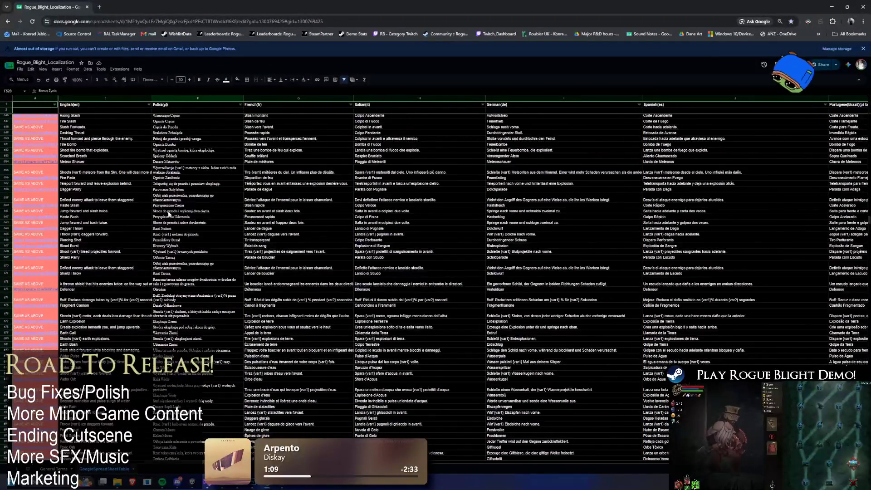
{"action": "scroll", "coordinate": [168, 216], "scroll_direction": "up", "scroll_amount": 2}
{"action": "scroll", "coordinate": [794, 217], "scroll_direction": "down", "scroll_amount": 3}
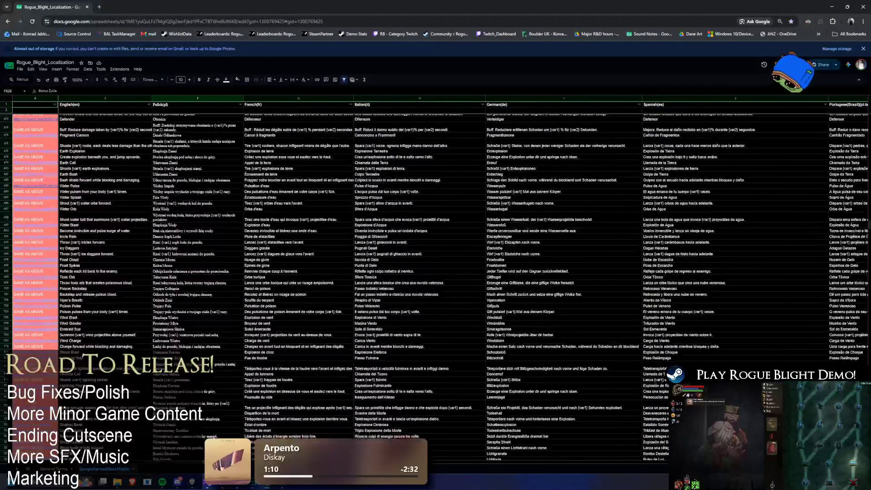
{"action": "scroll", "coordinate": [867, 226], "scroll_direction": "down", "scroll_amount": 10}
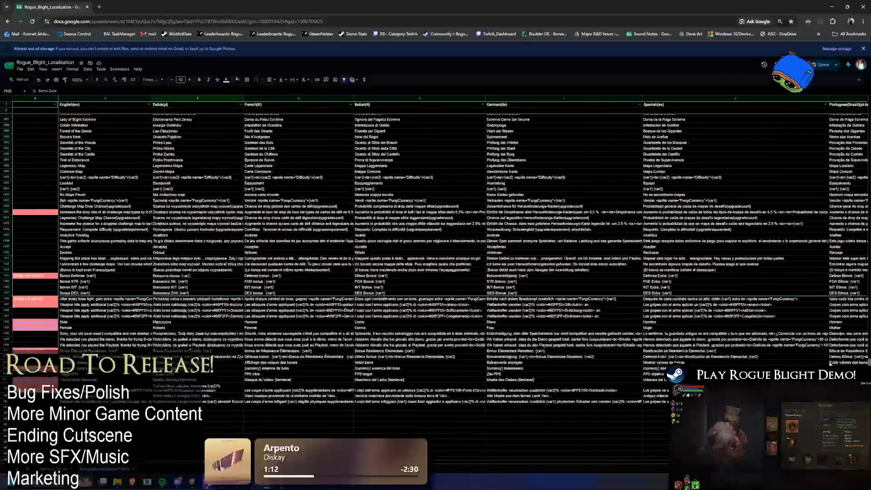